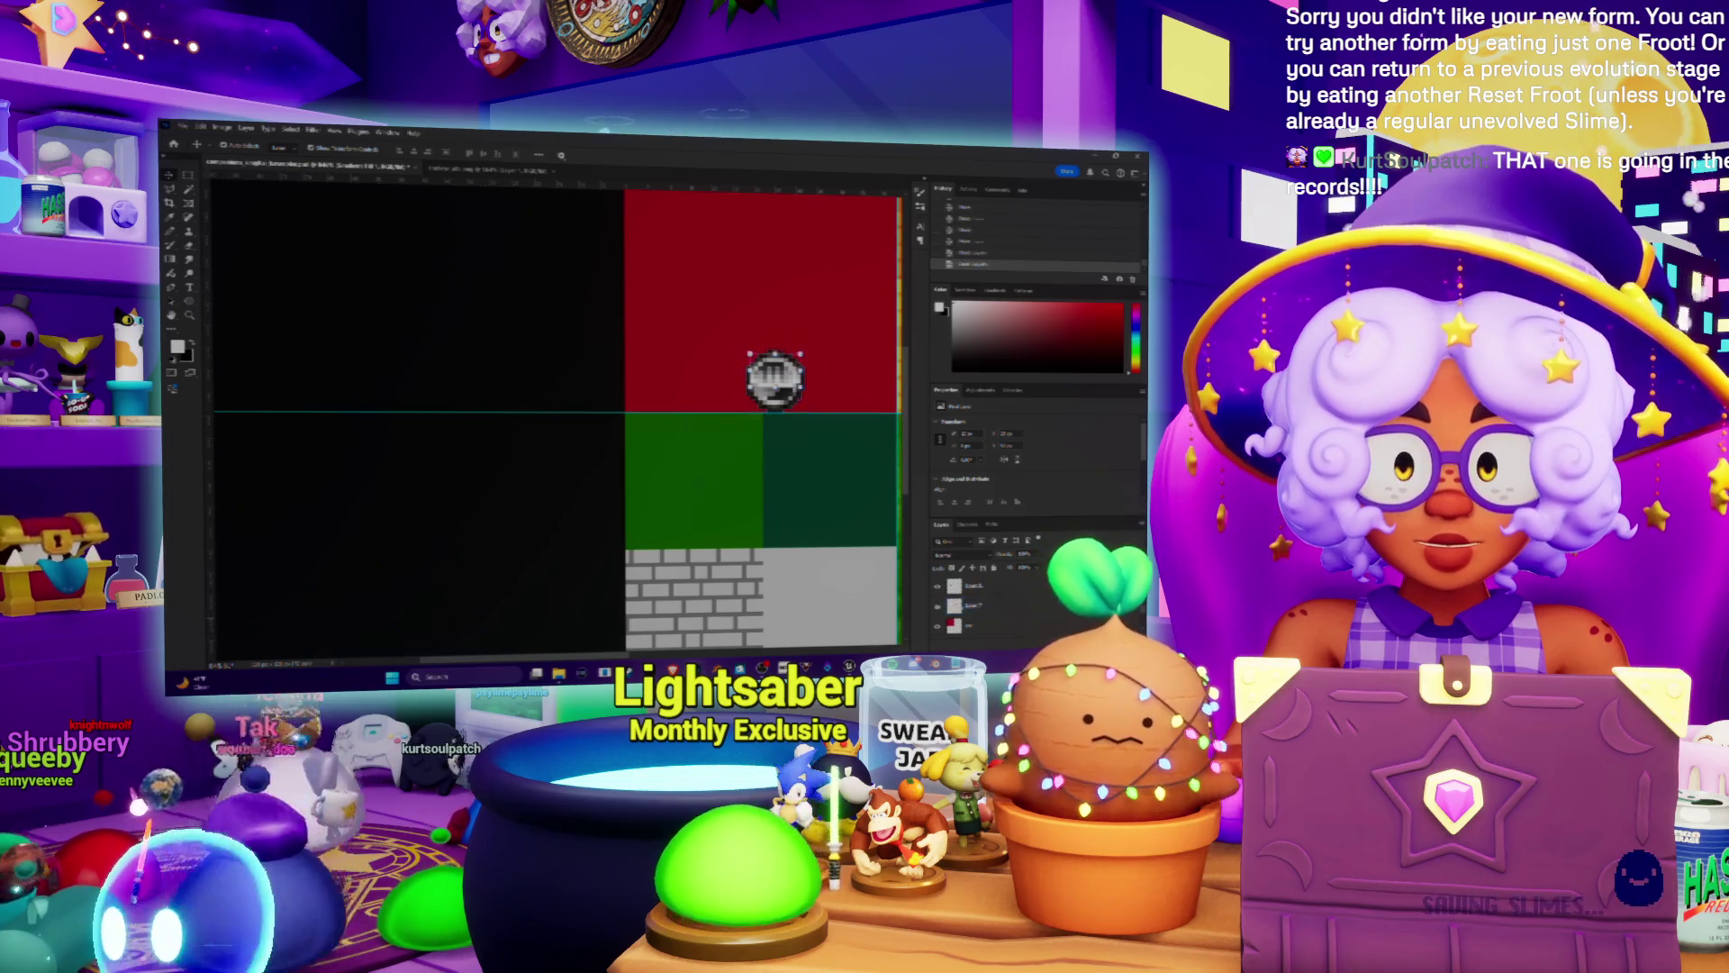
scroll(734, 358, "right", 2, "ctrl")
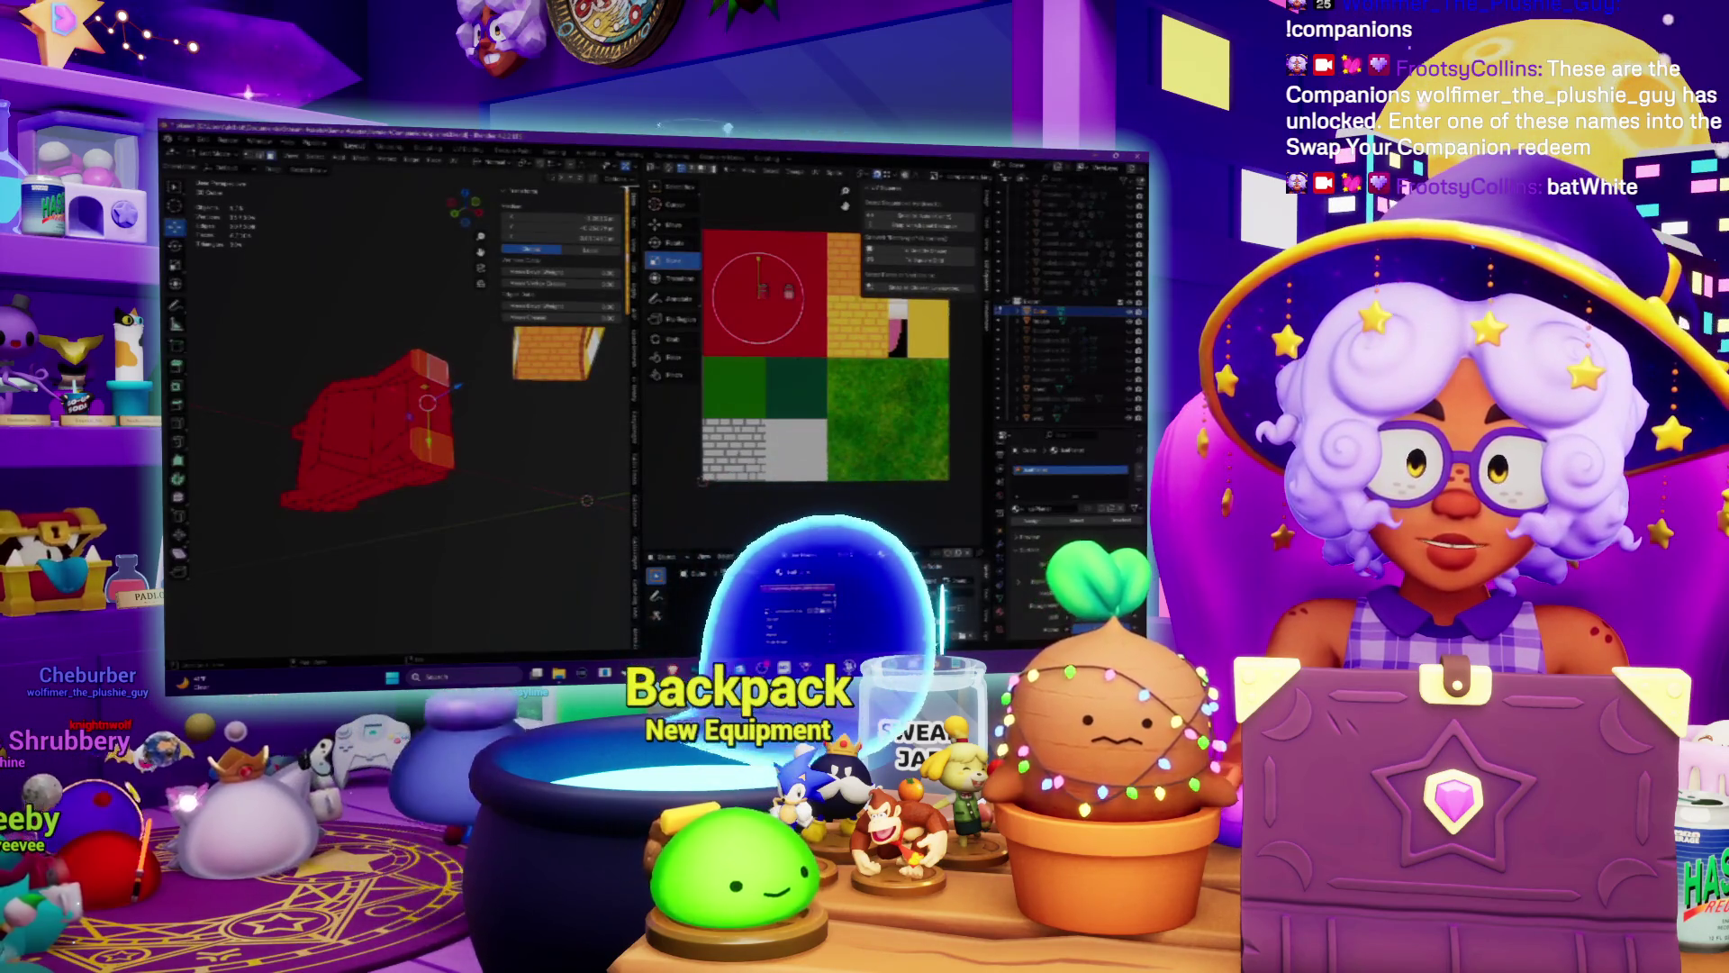
scroll(769, 393, "up", 1)
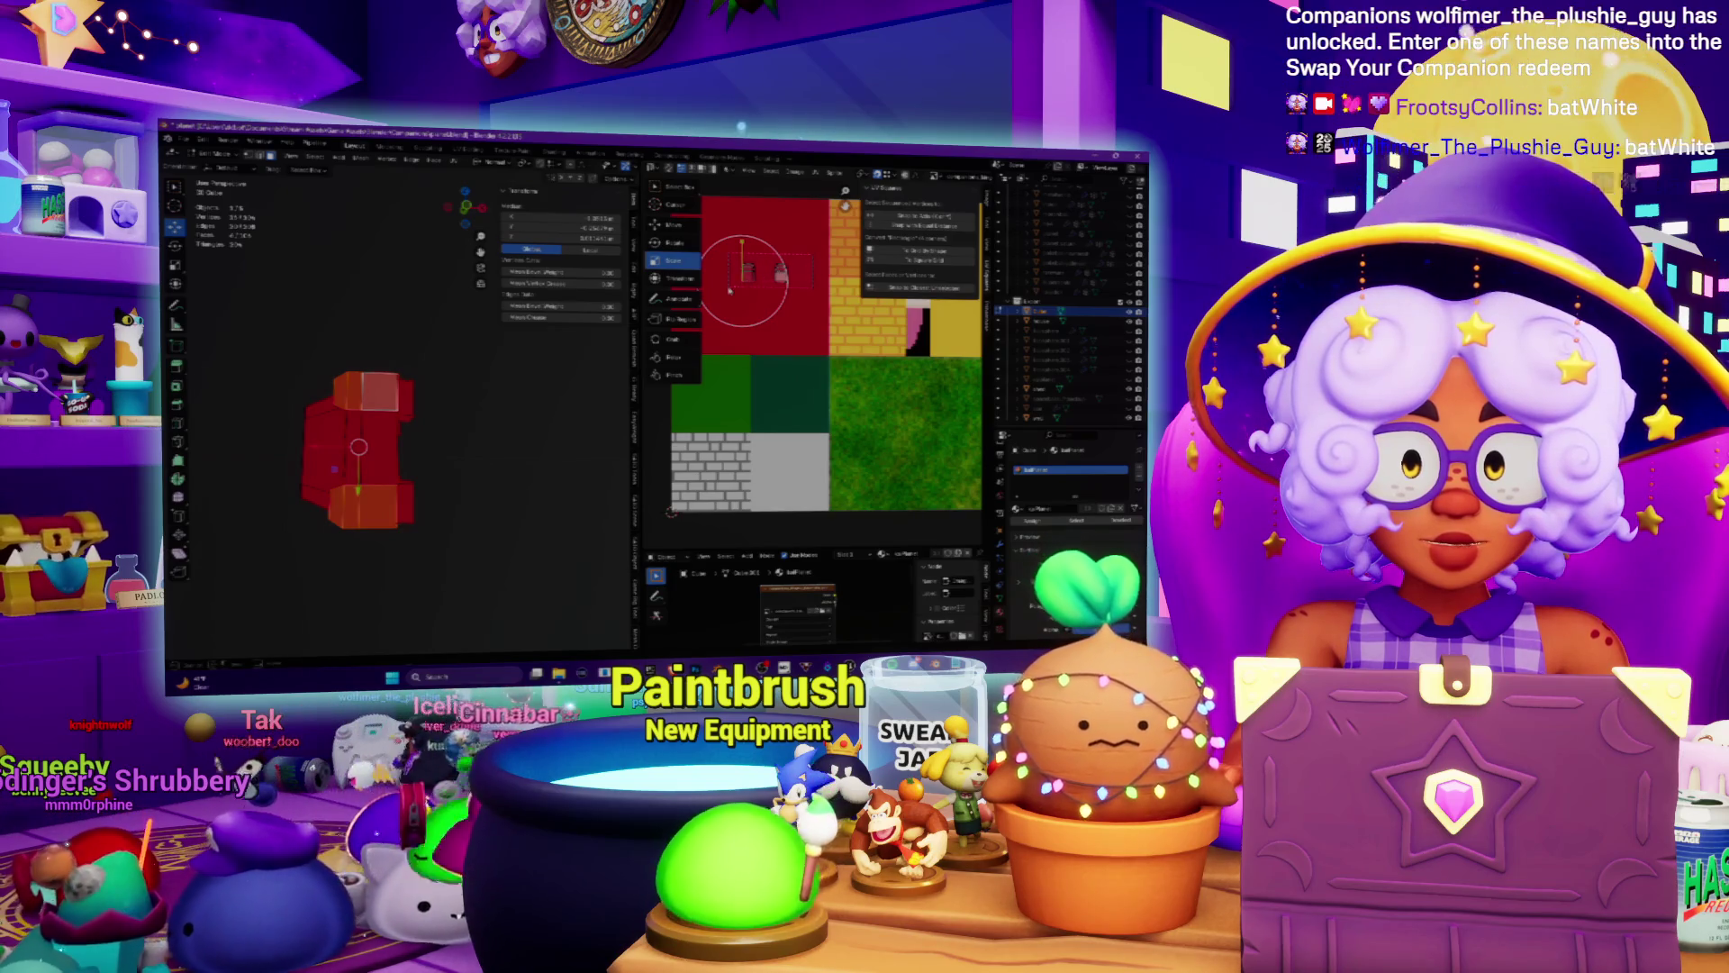
Pan the 3D viewport across the red vehicle while fitting UVs onto the red tile
mouse_move(359, 445)
middle_mouse_down("shift")
mouse_move(393, 405)
mouse_move(432, 406)
middle_mouse_up("shift")
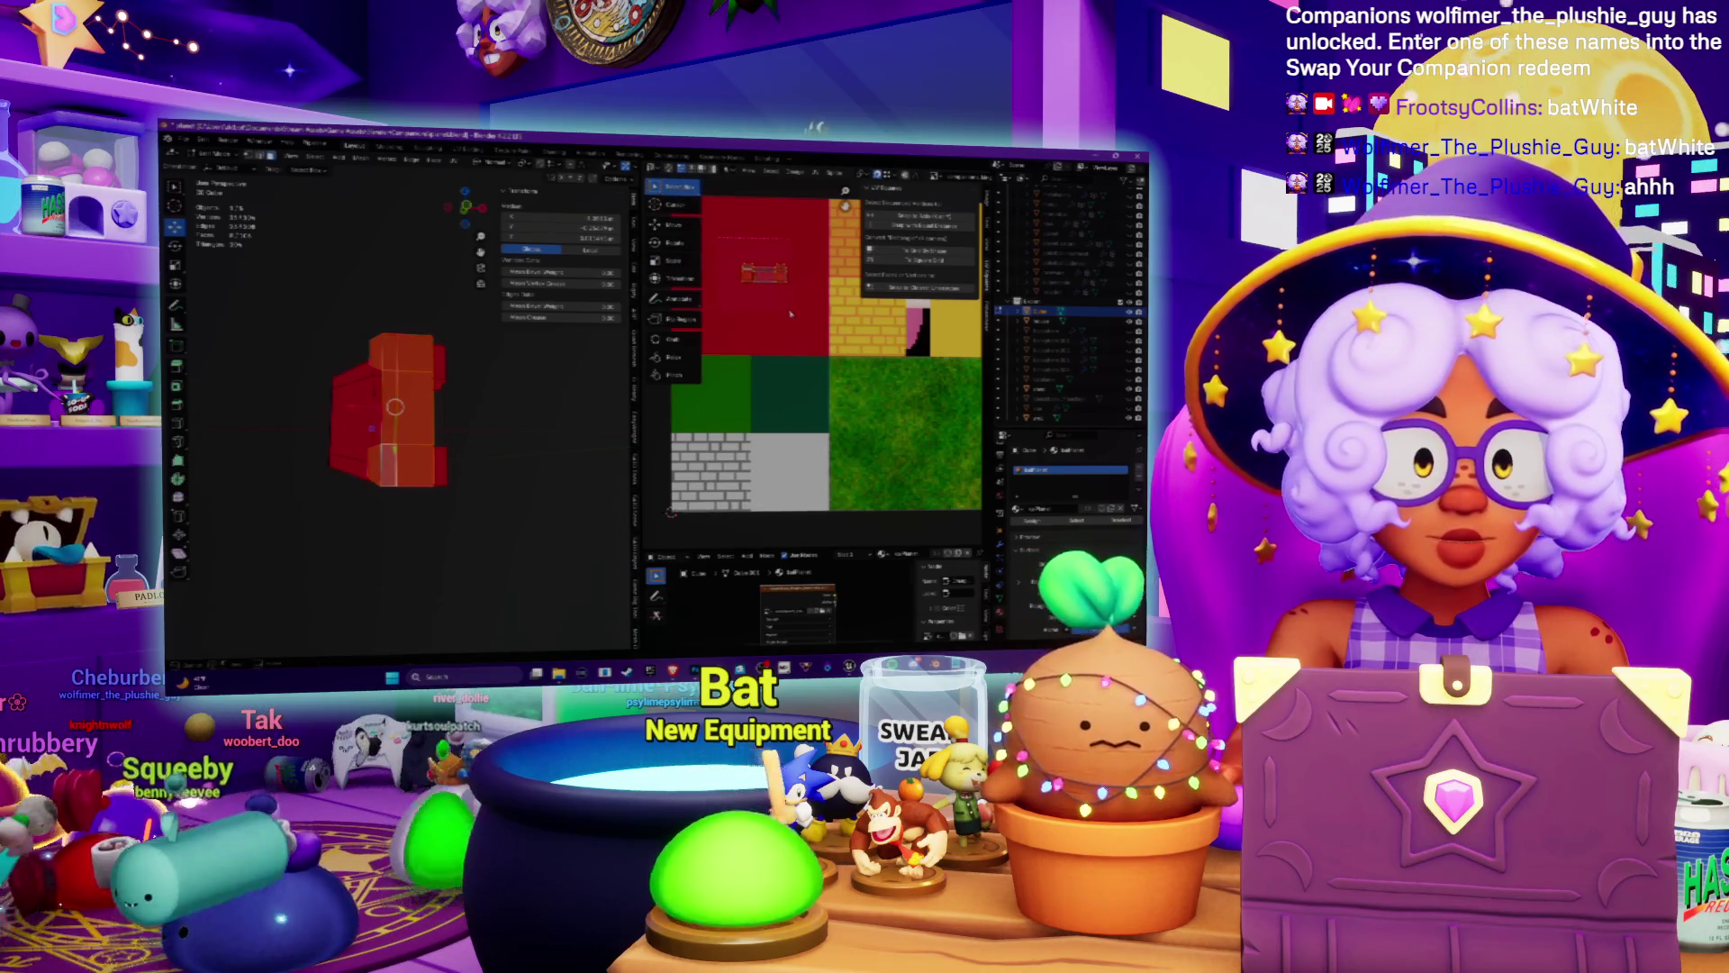
Apply a UV operation from the UV menu and adjust the island over the badge, then go to Photoshop
right_click(779, 460)
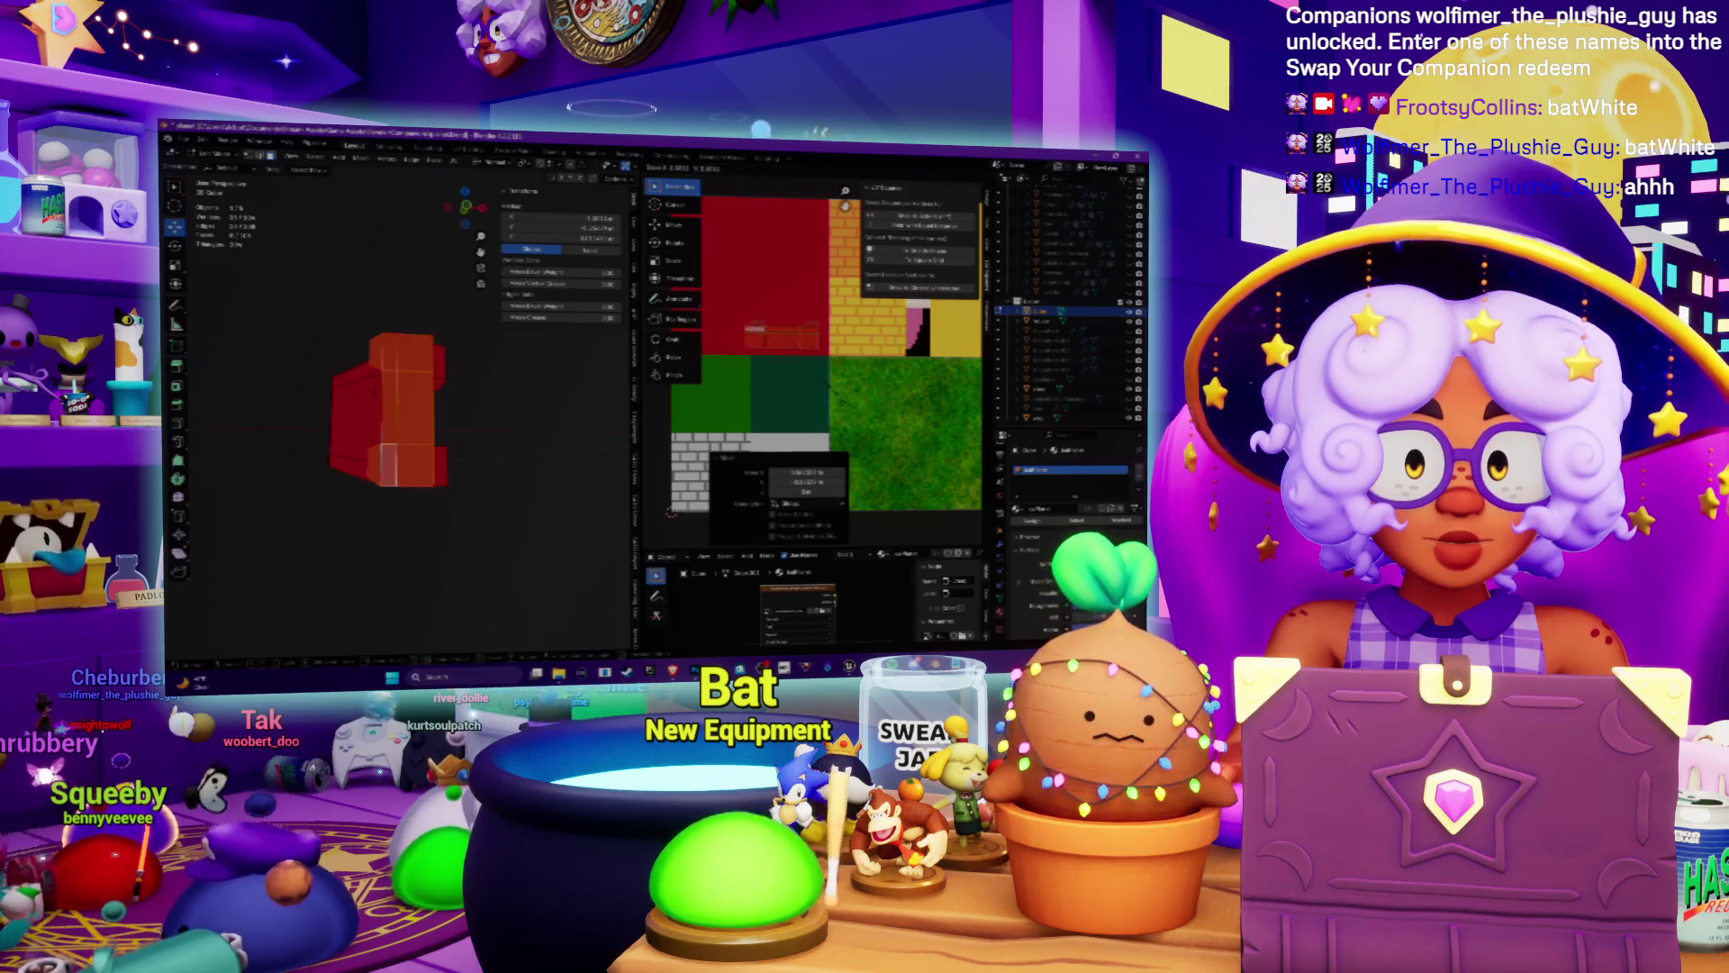
left_click(781, 332)
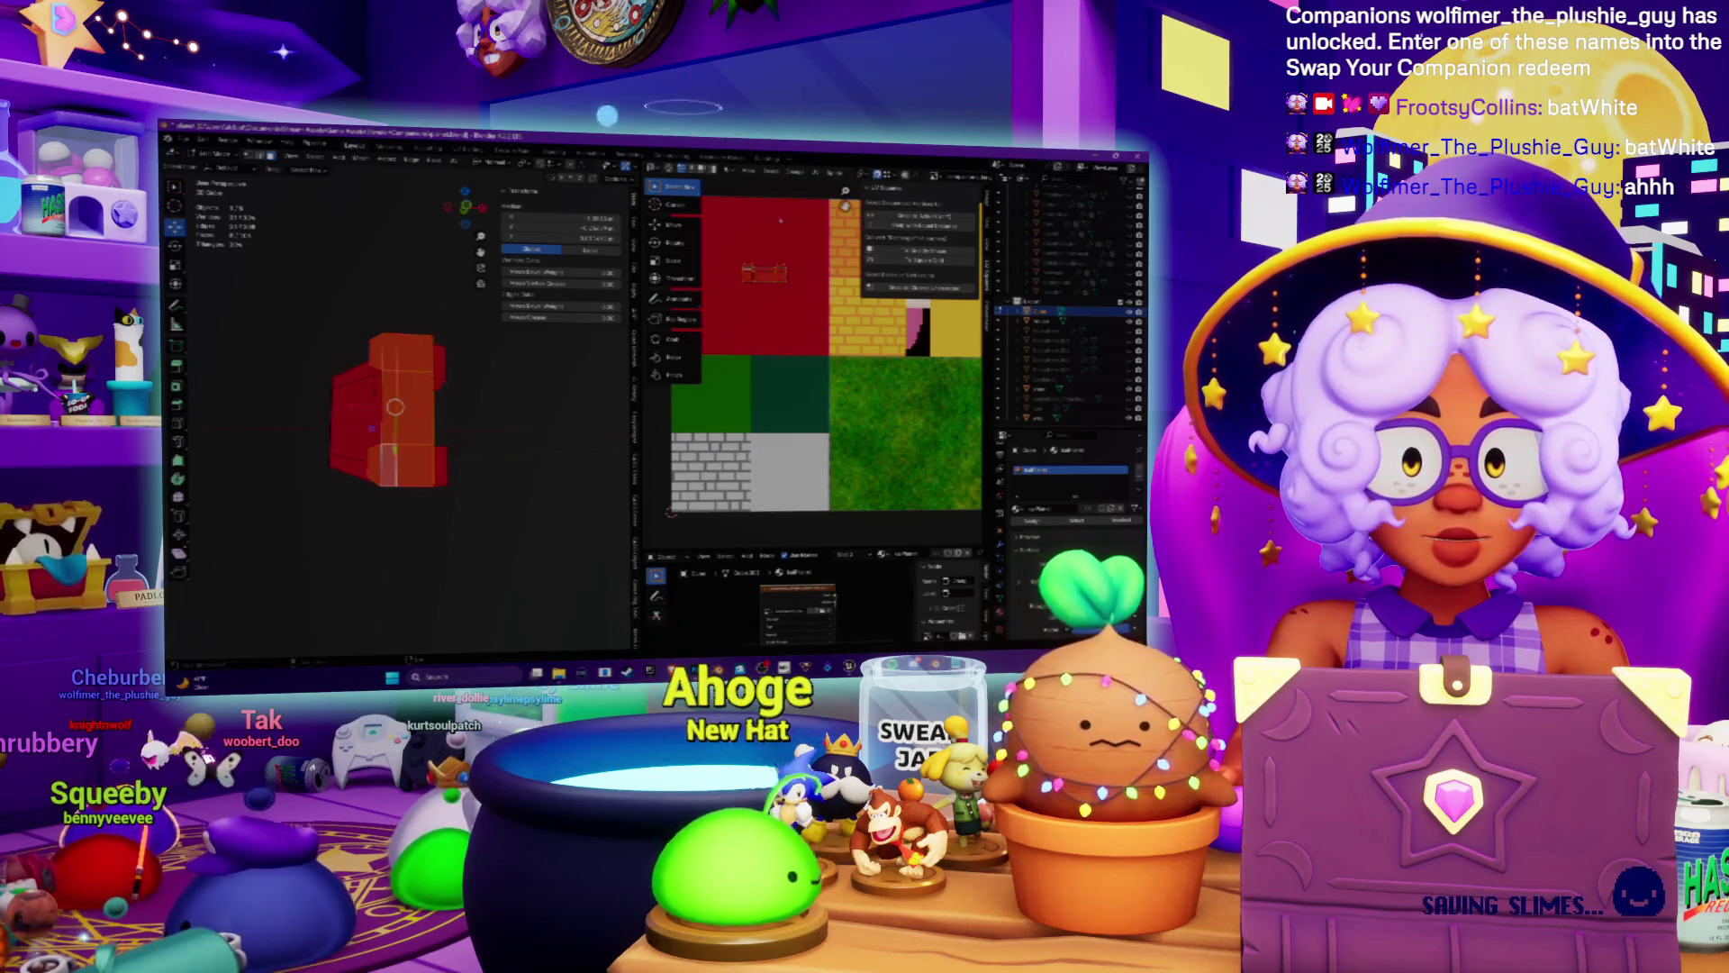
left_click(821, 172)
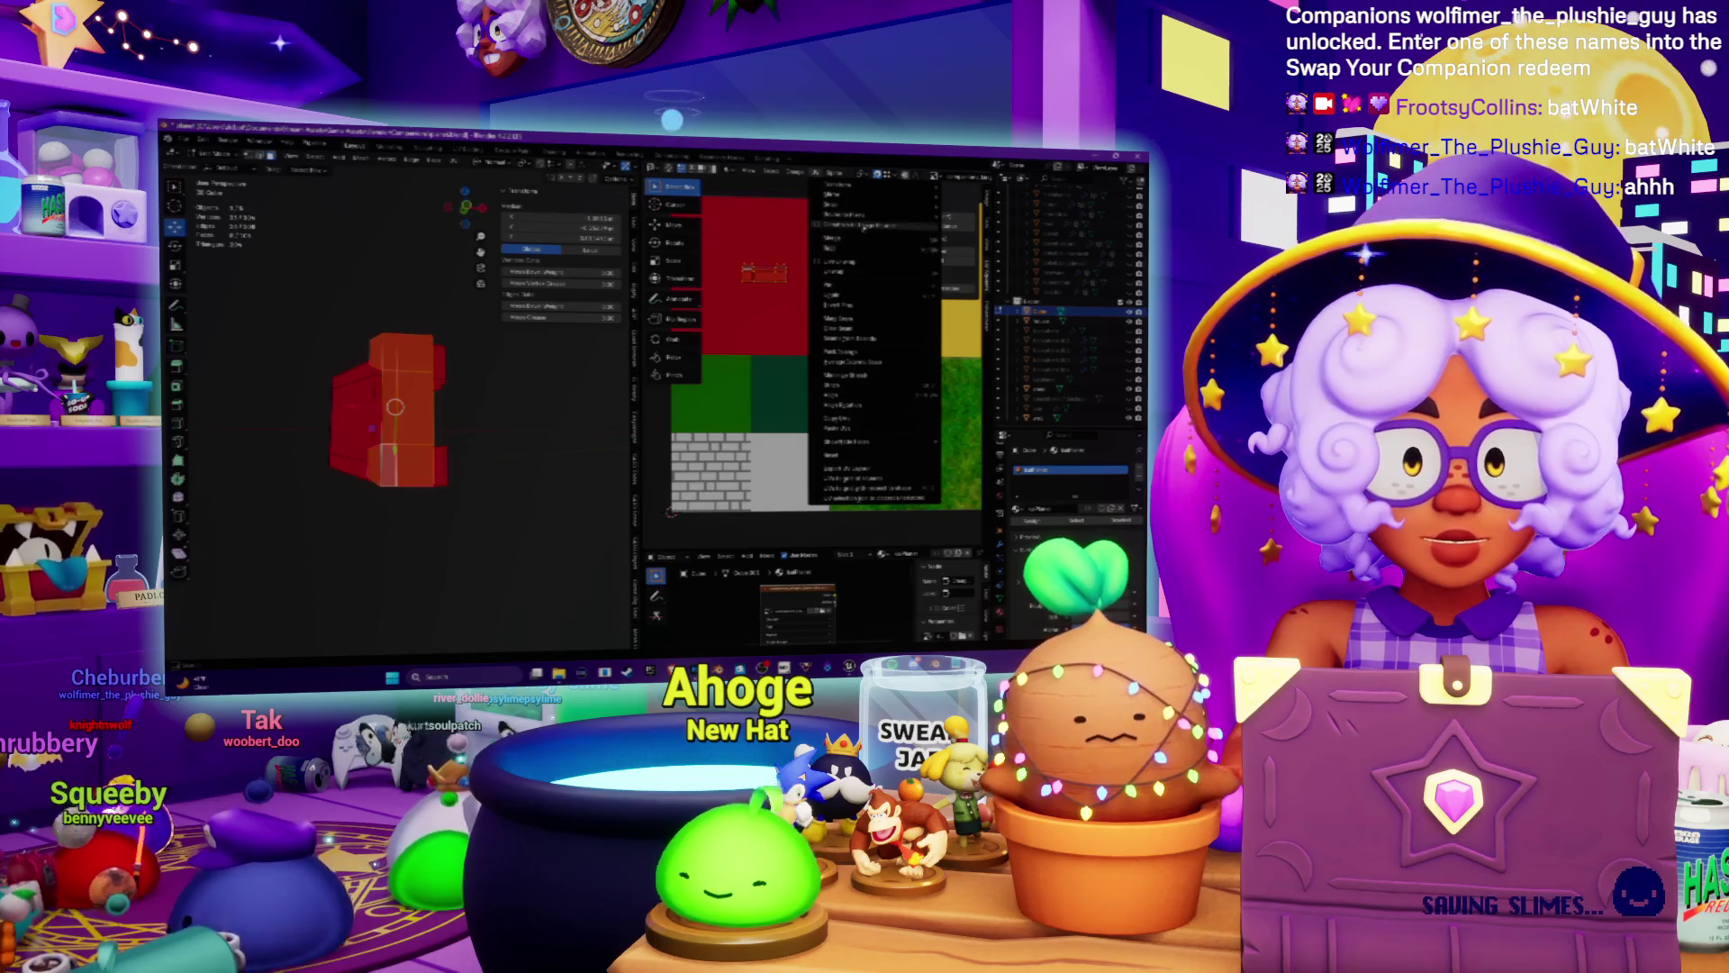
left_click(967, 226)
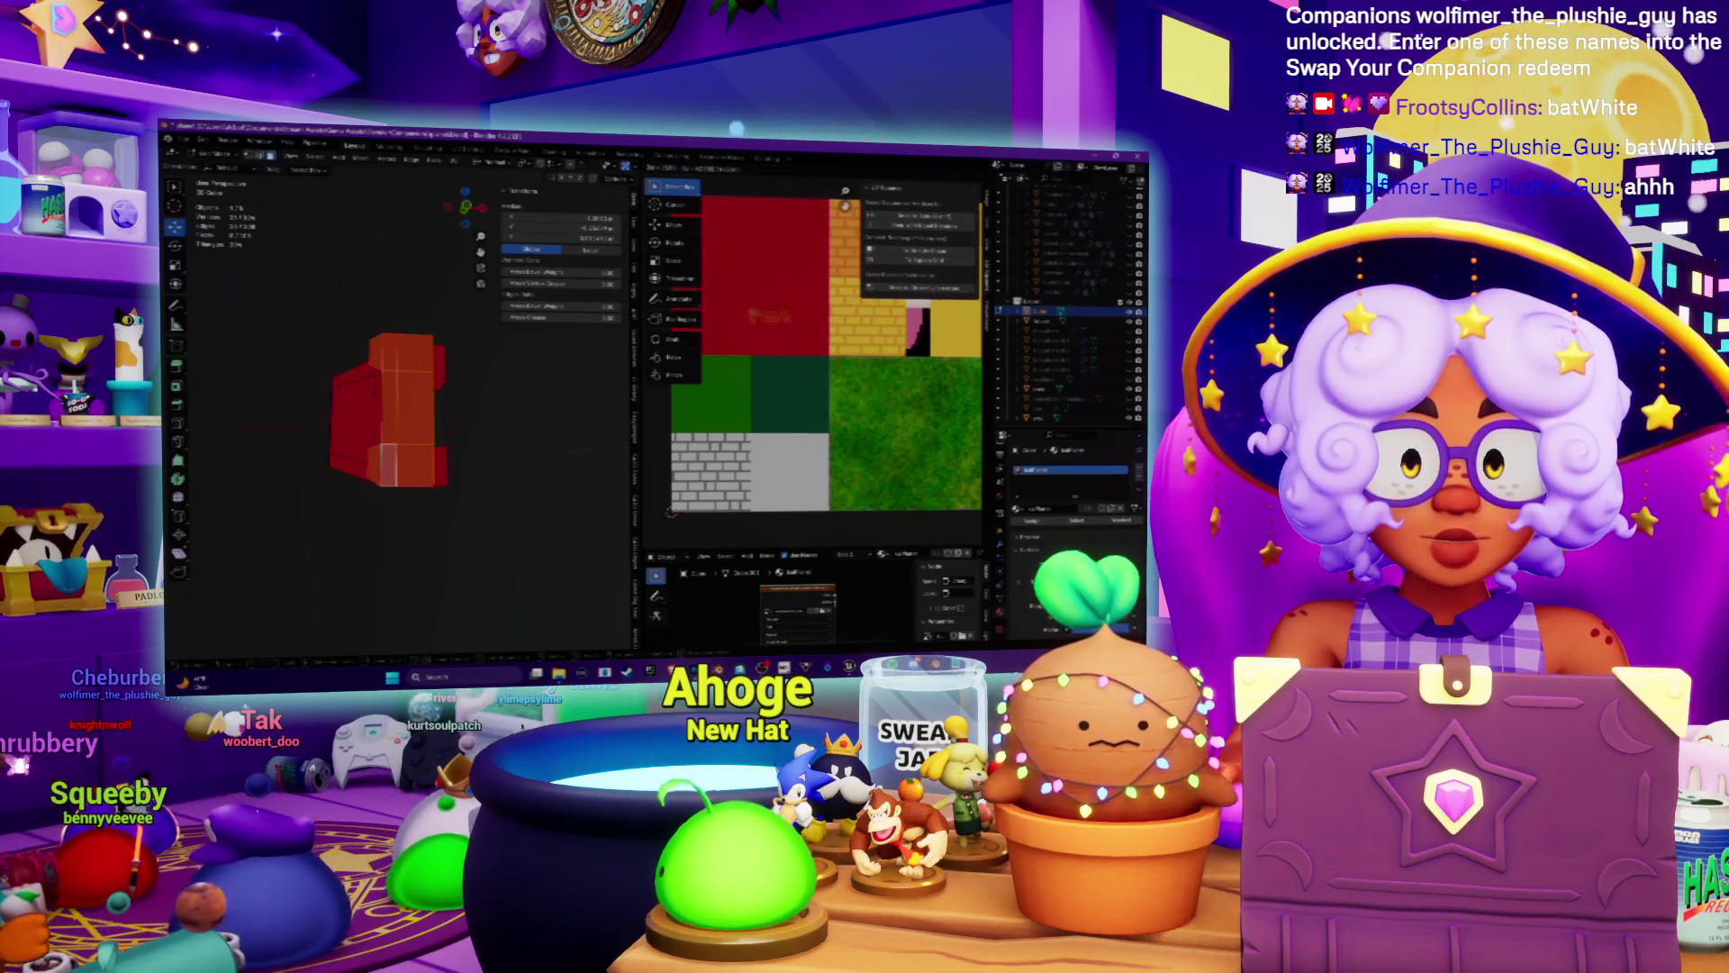
left_click(828, 401)
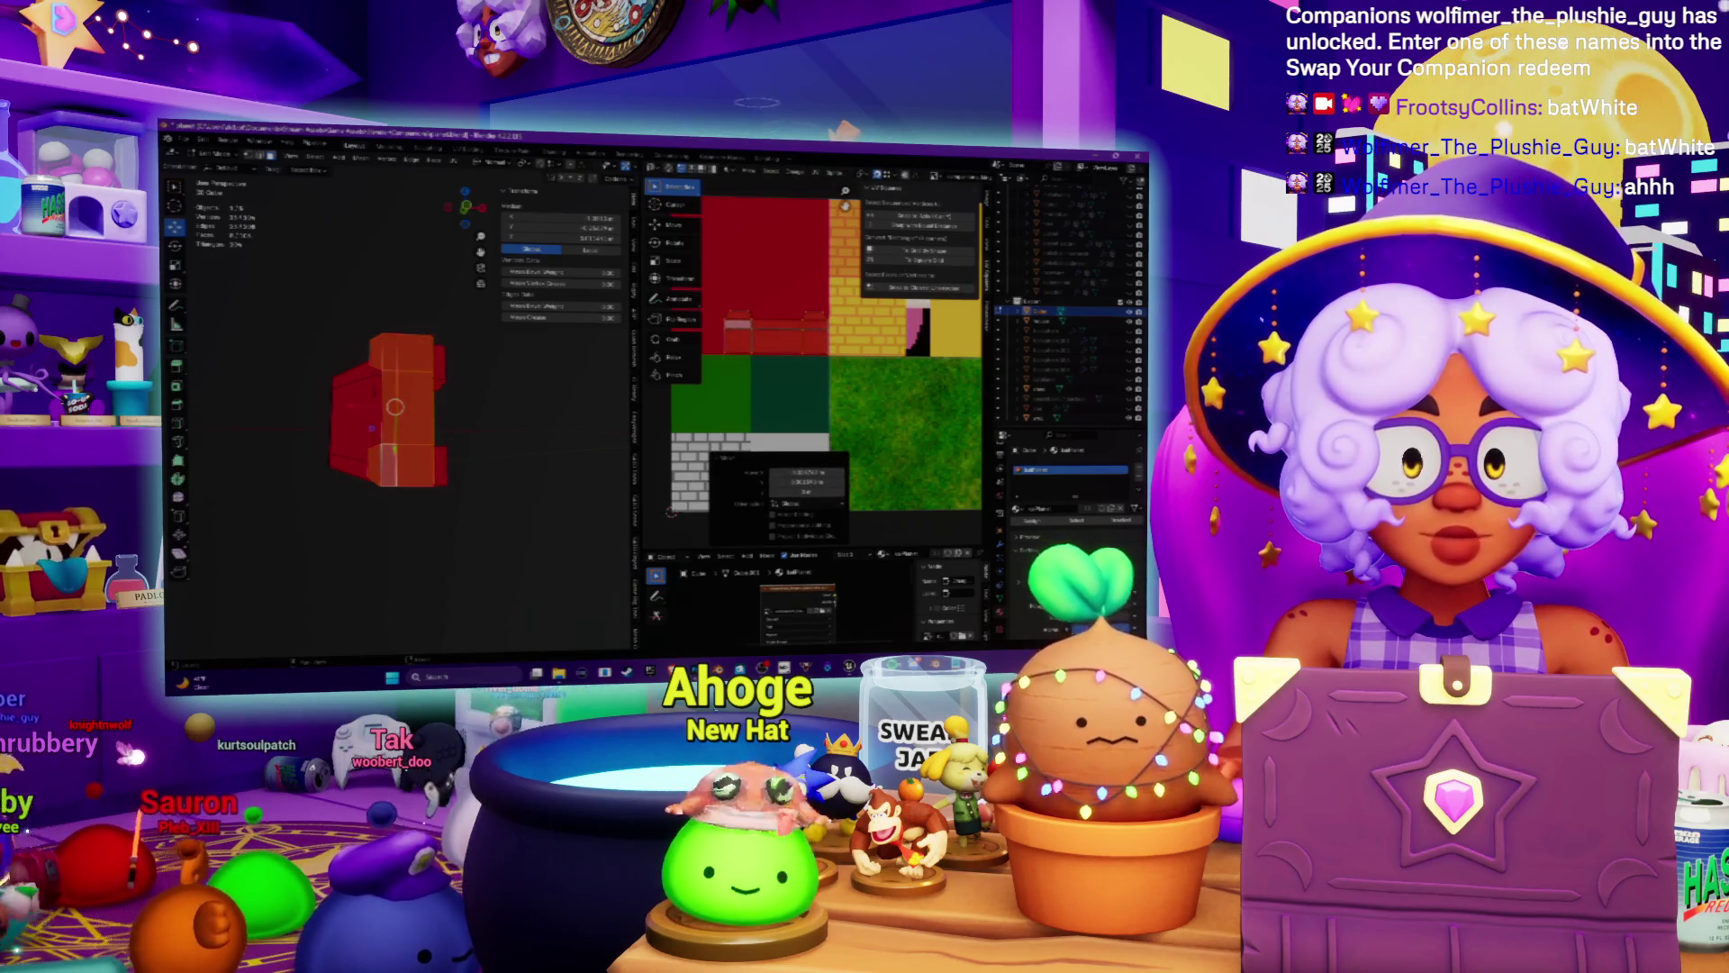
left_click(748, 615)
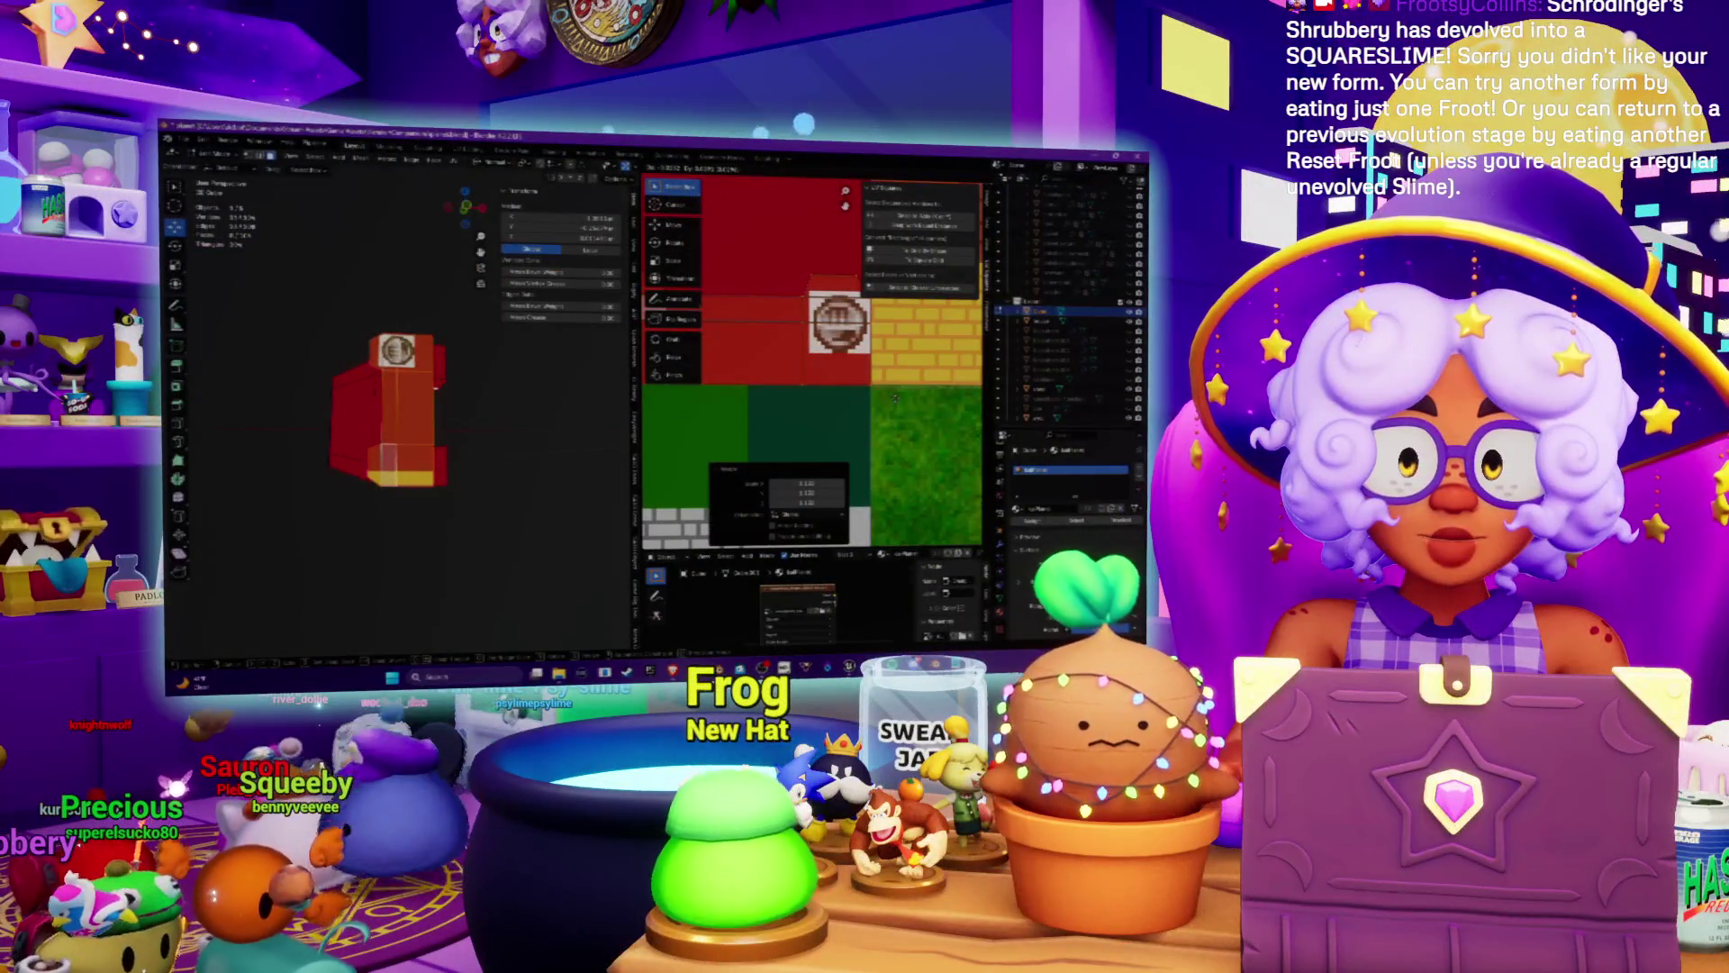
scroll(883, 402, "up", 1)
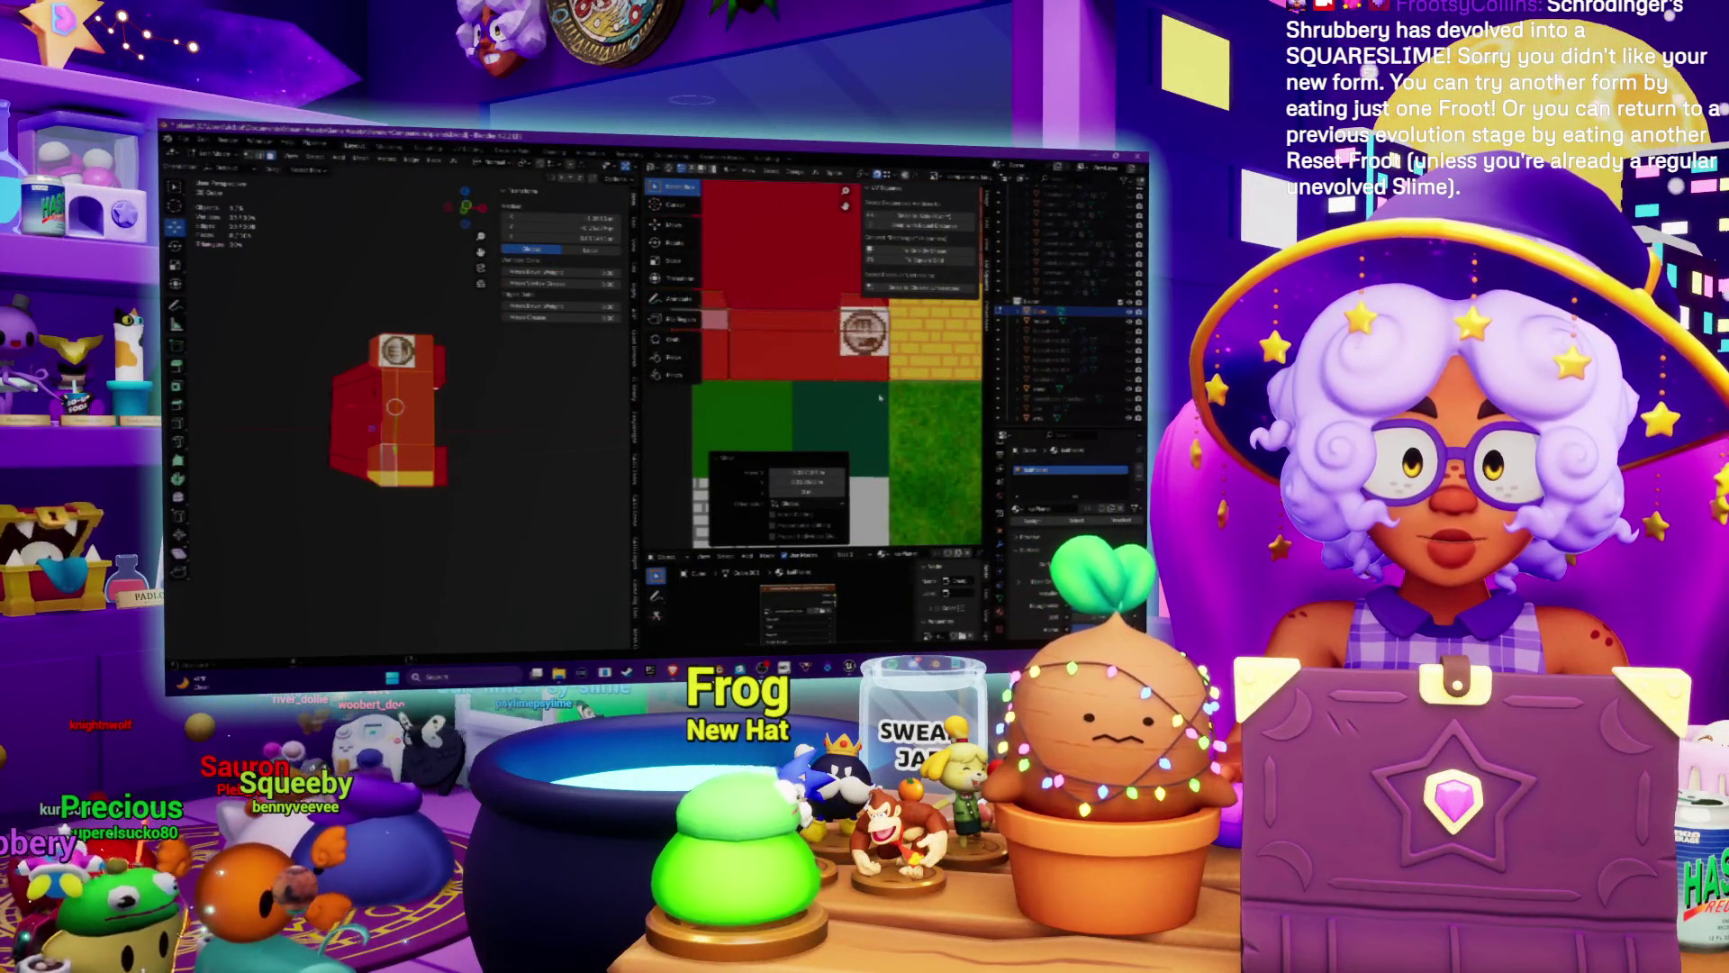
scroll(880, 400, "up", 1)
scroll(866, 397, "up", 2)
scroll(858, 395, "up", 1)
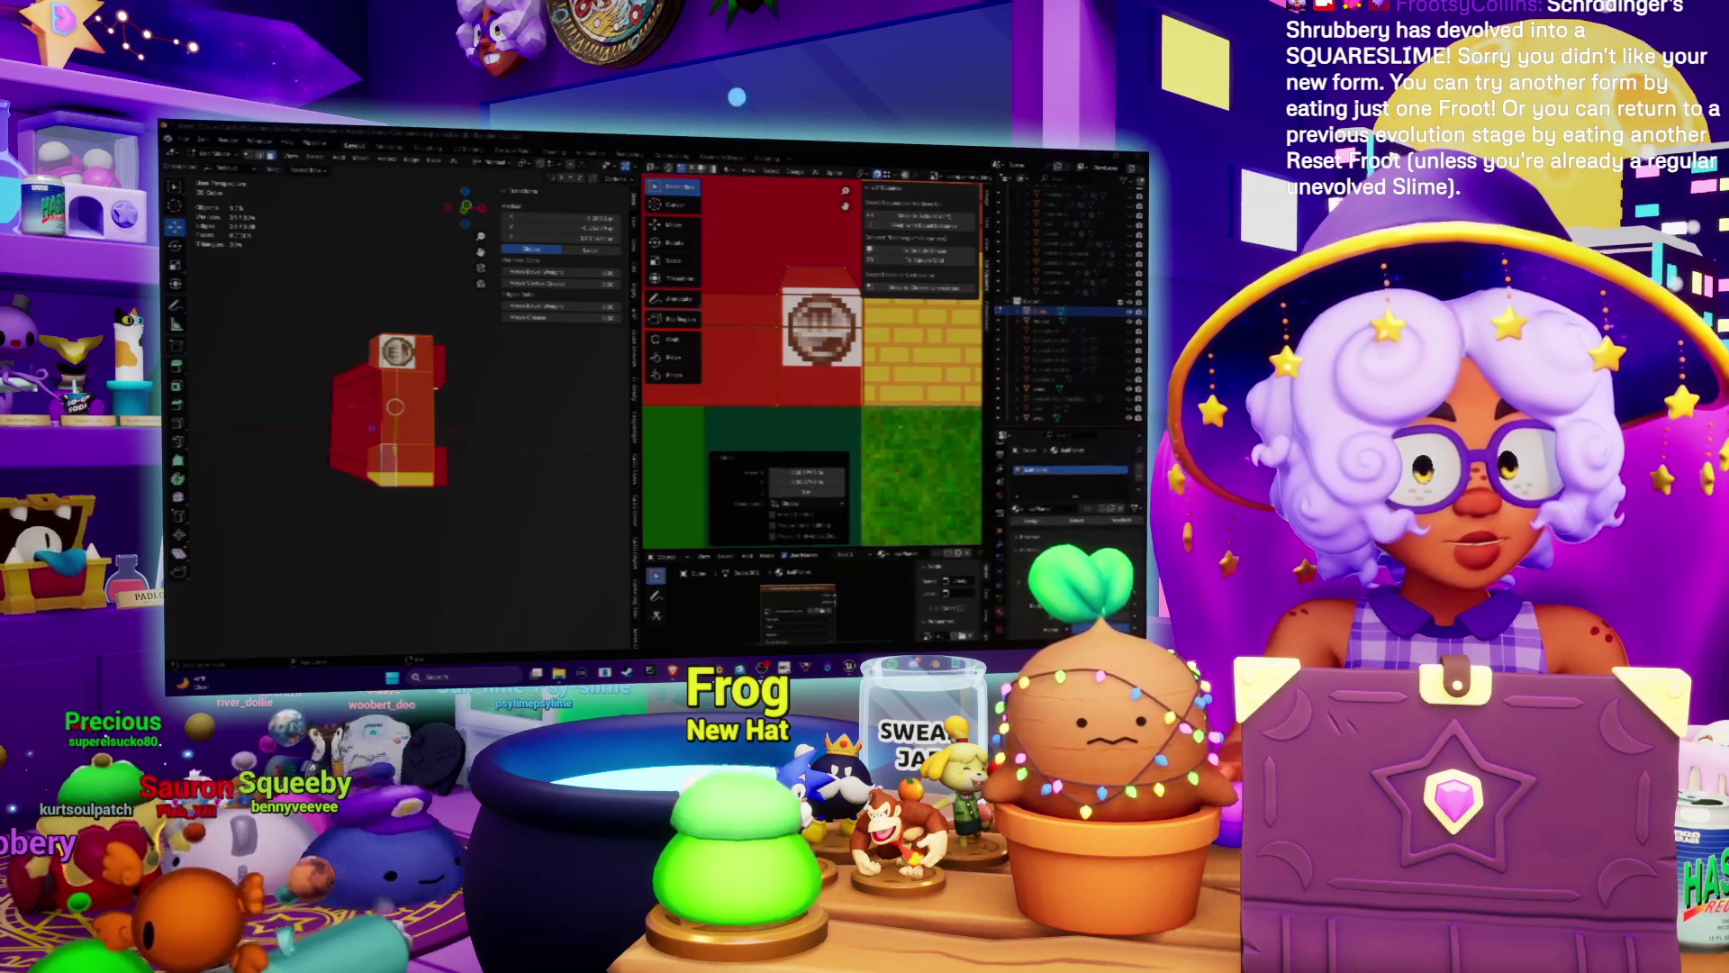
scroll(815, 364, "down", 1)
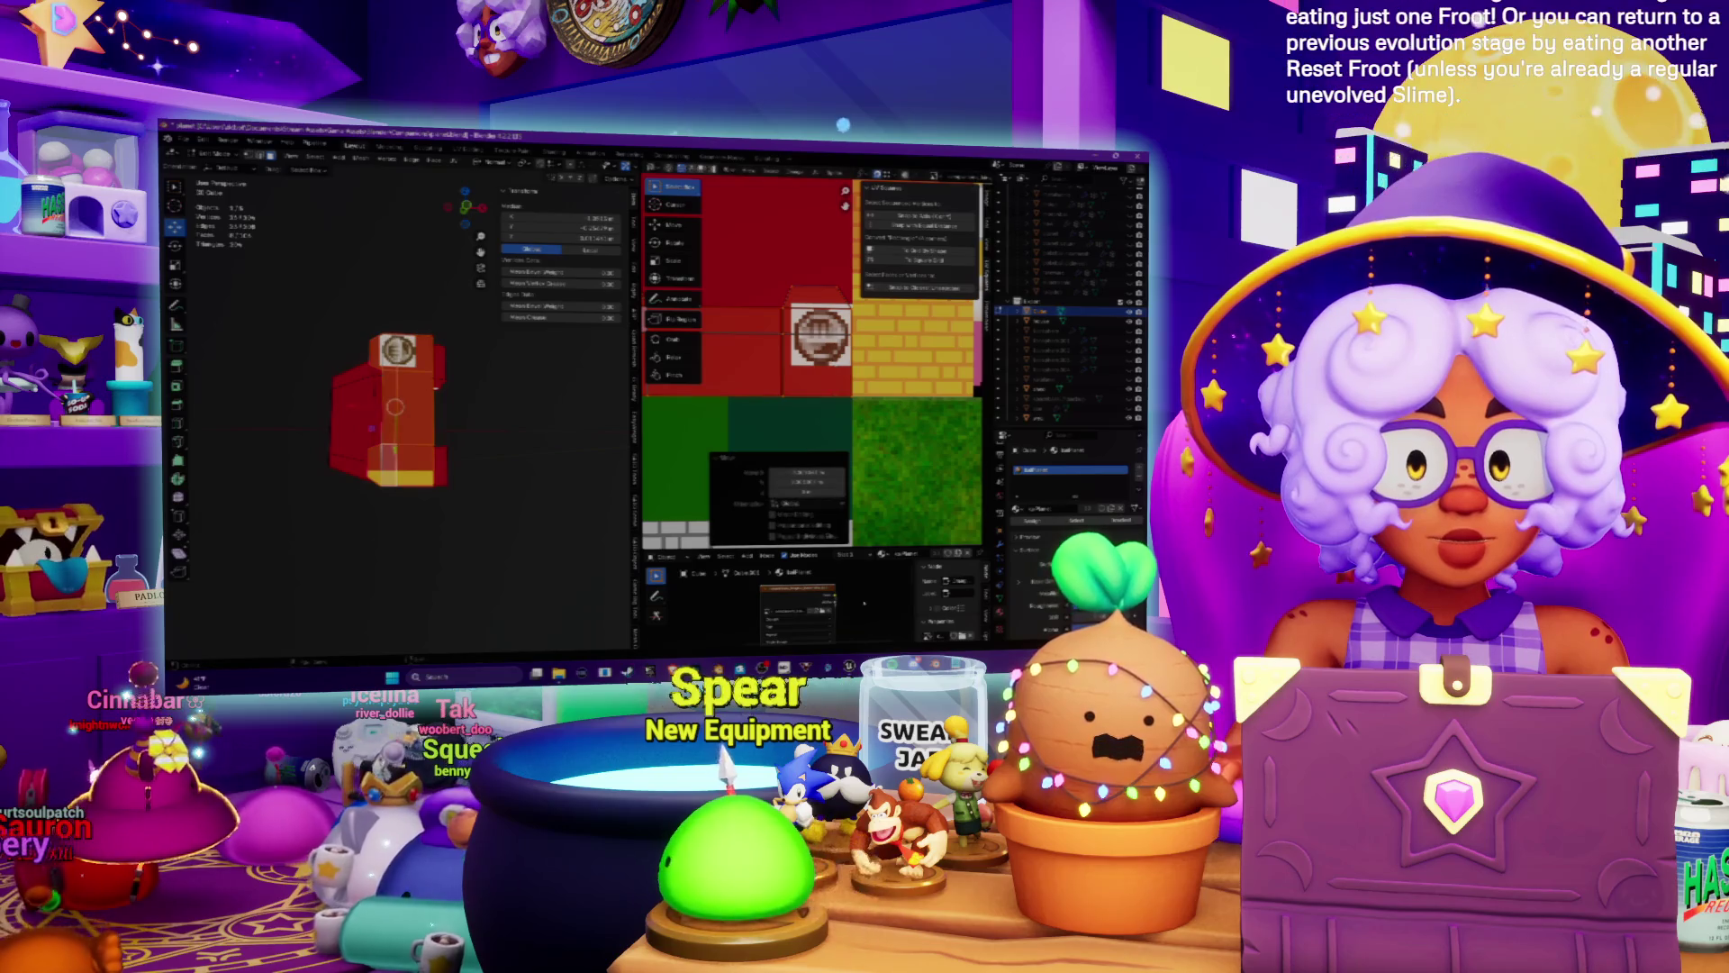
key("alt+Tab")
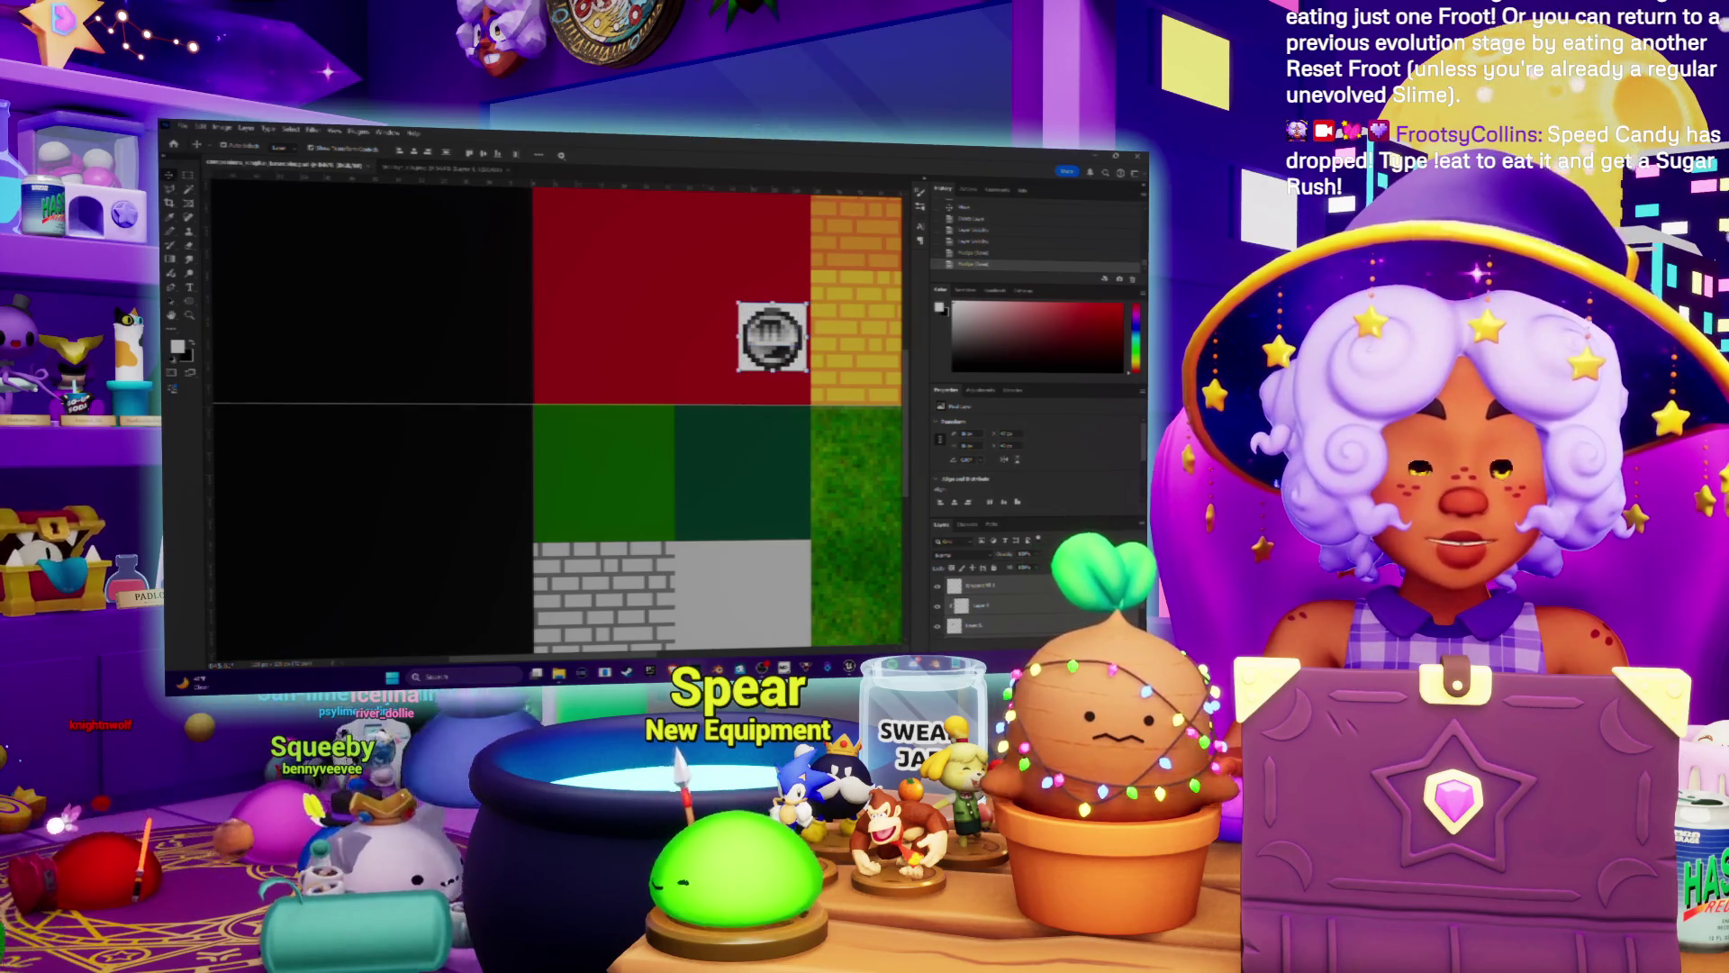
Back in Blender, load the saved texture file into the UV Editor with Image > Open (Alt+O)
key("alt+Tab")
key("alt+o")
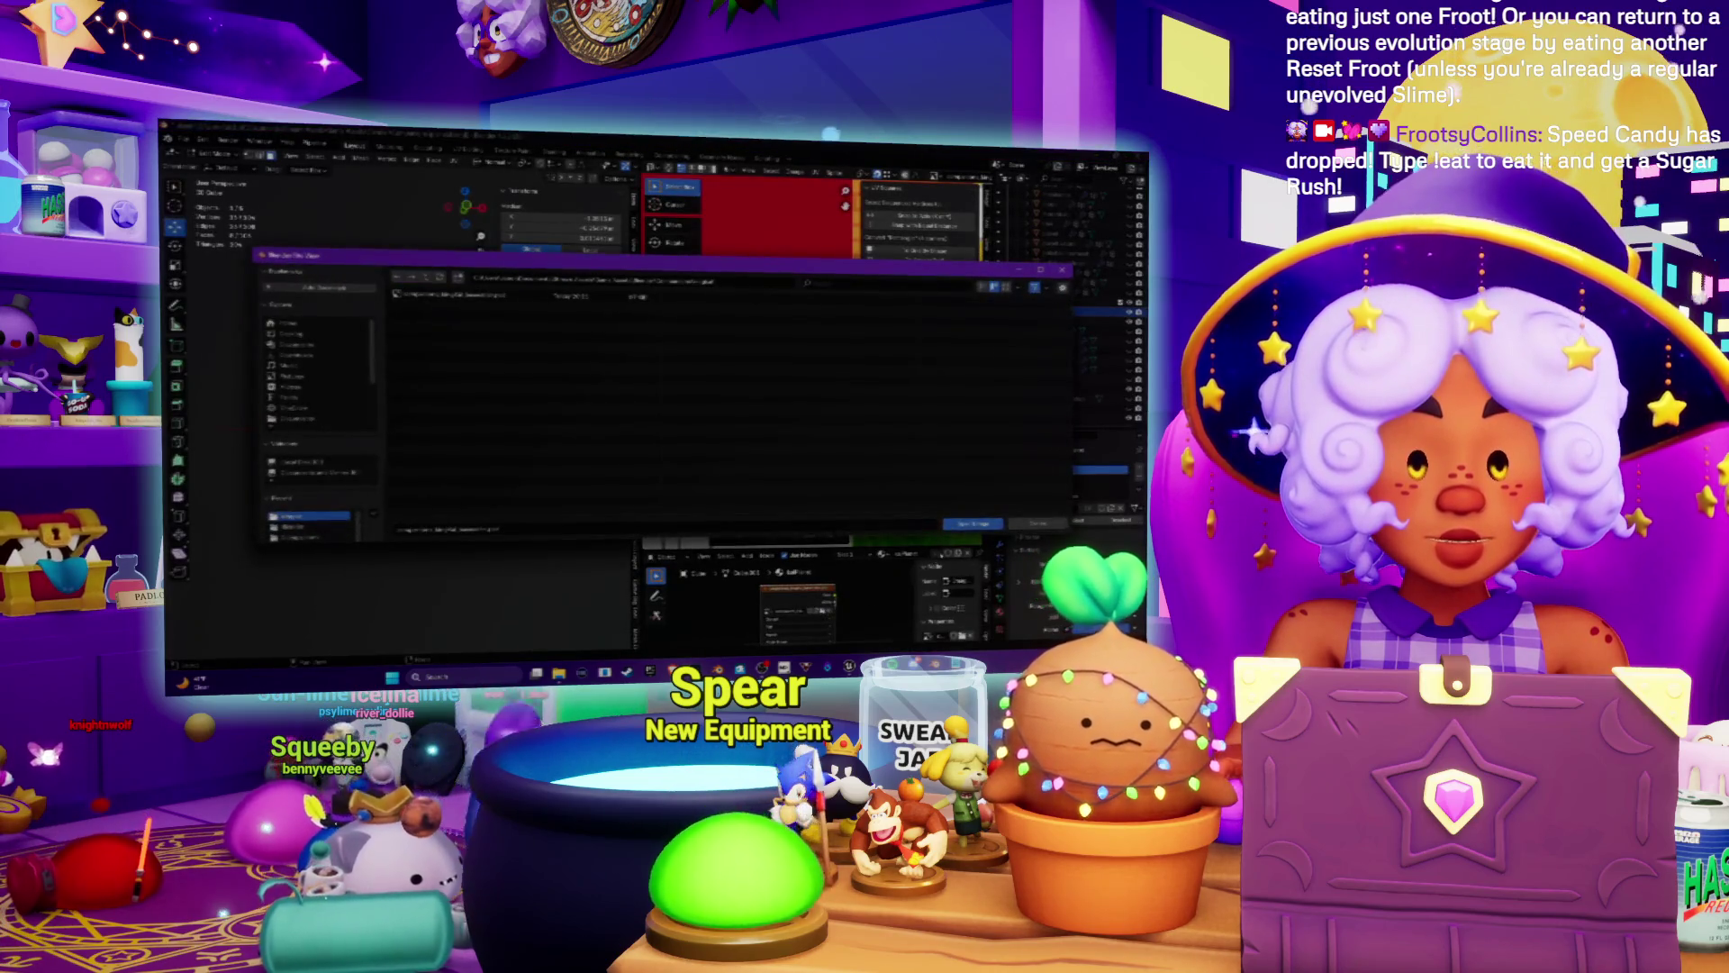
key("Return")
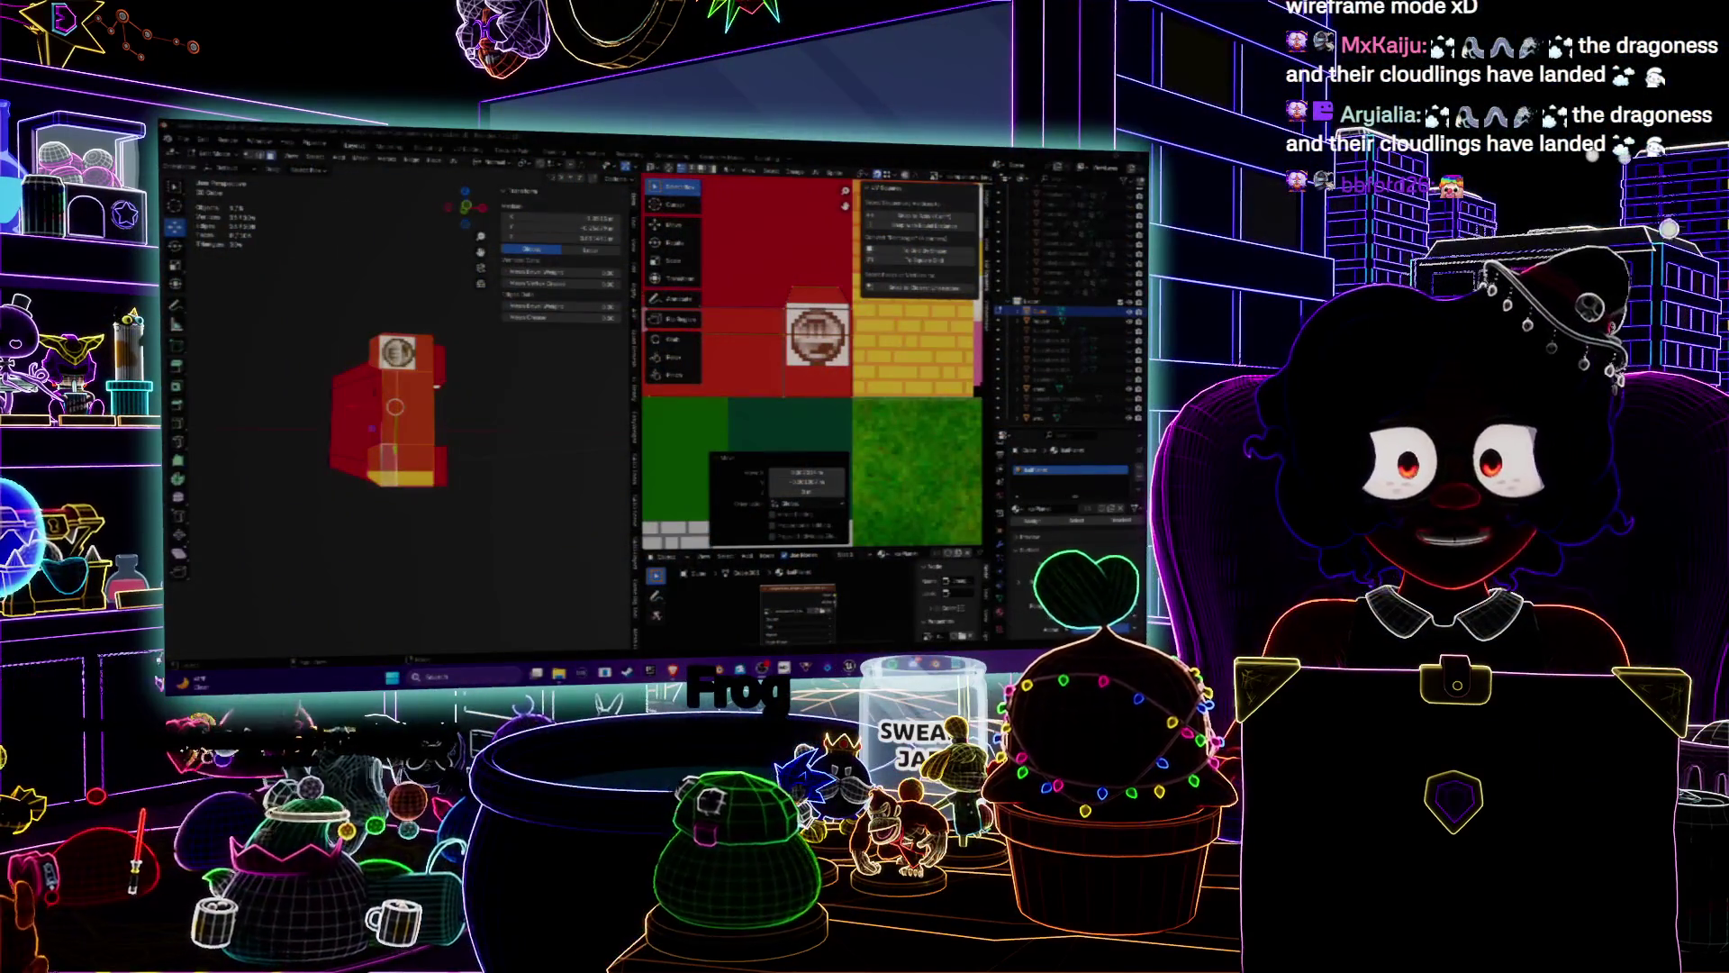
key("alt+Tab")
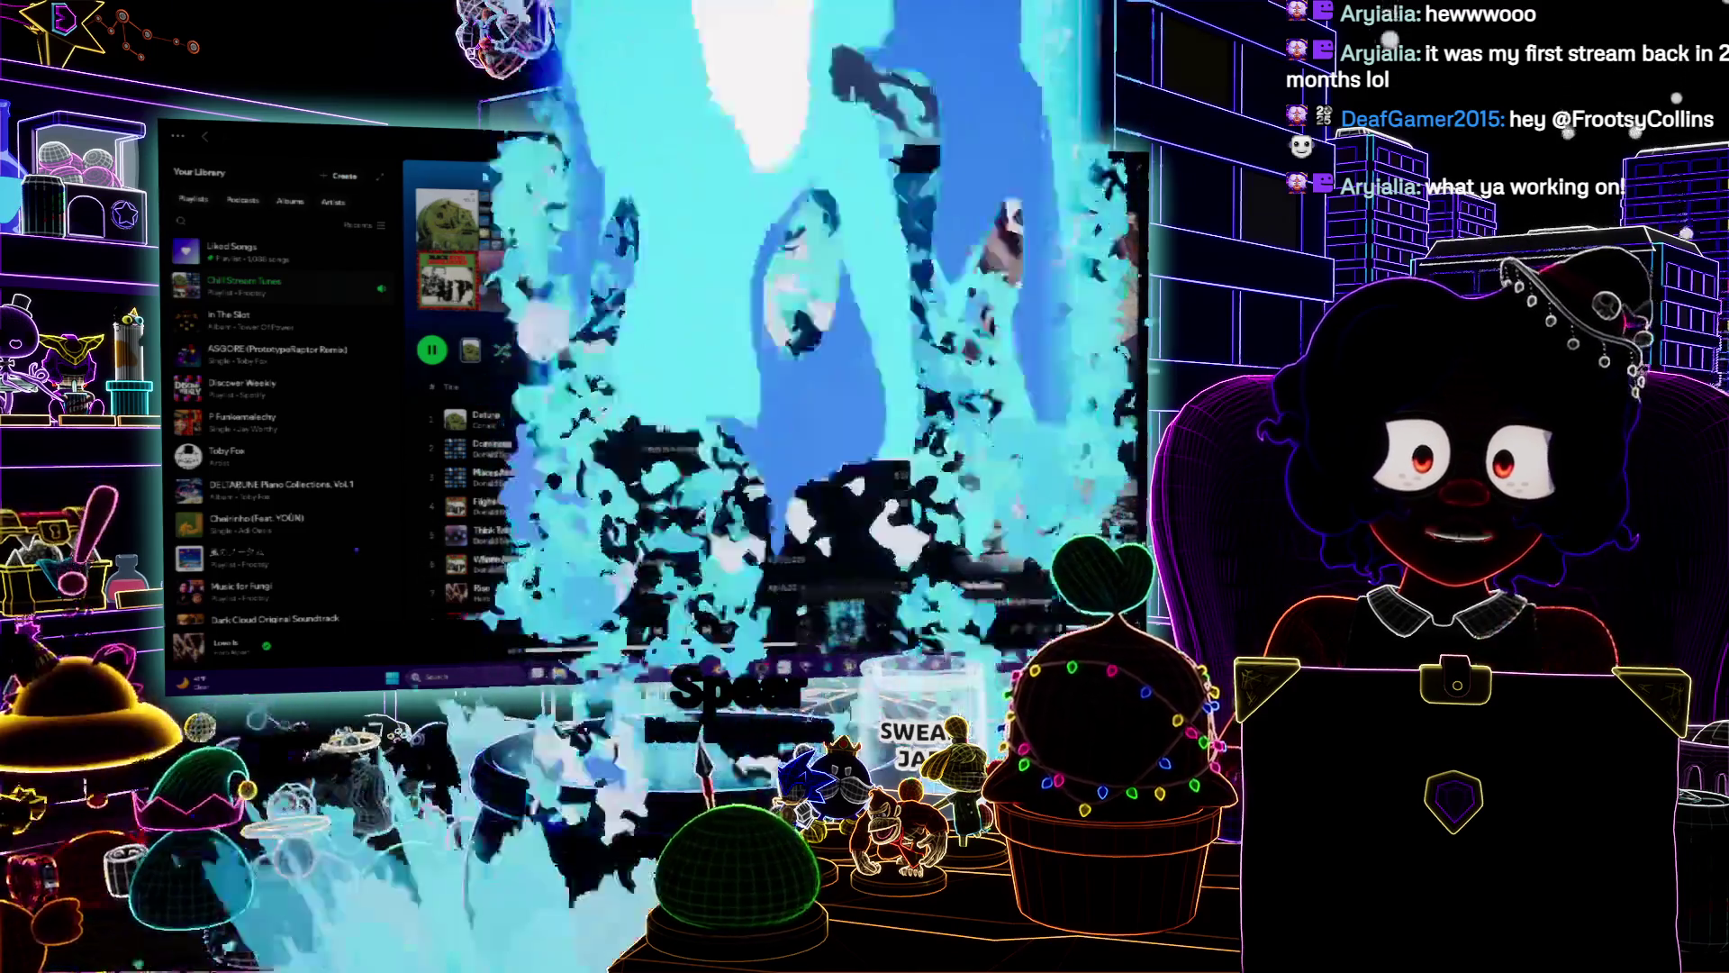
key("alt+Tab")
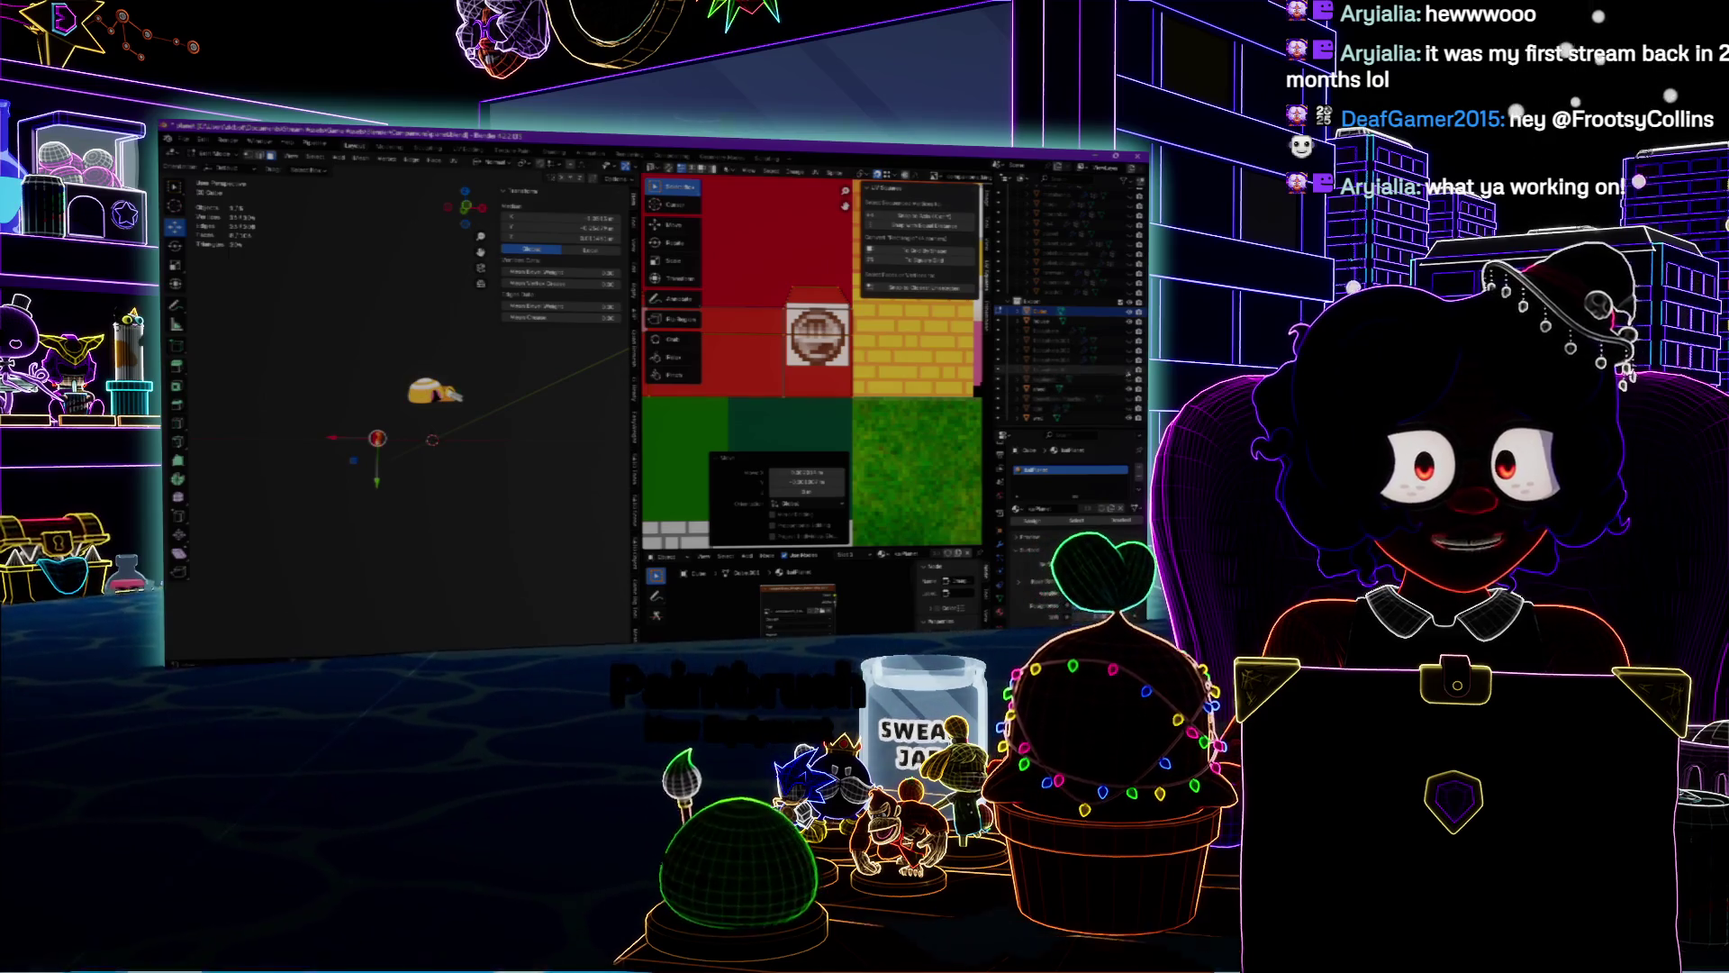
scroll(399, 432, "up", 3)
mouse_move(399, 433)
middle_mouse_down()
mouse_move(405, 487)
mouse_move(432, 513)
middle_mouse_up()
scroll(399, 433, "up", 5)
scroll(405, 446, "down", 2)
mouse_move(405, 446)
middle_mouse_down()
mouse_move(540, 432)
mouse_move(459, 406)
middle_mouse_up()
scroll(514, 433, "up", 3)
scroll(728, 403, "down", 5)
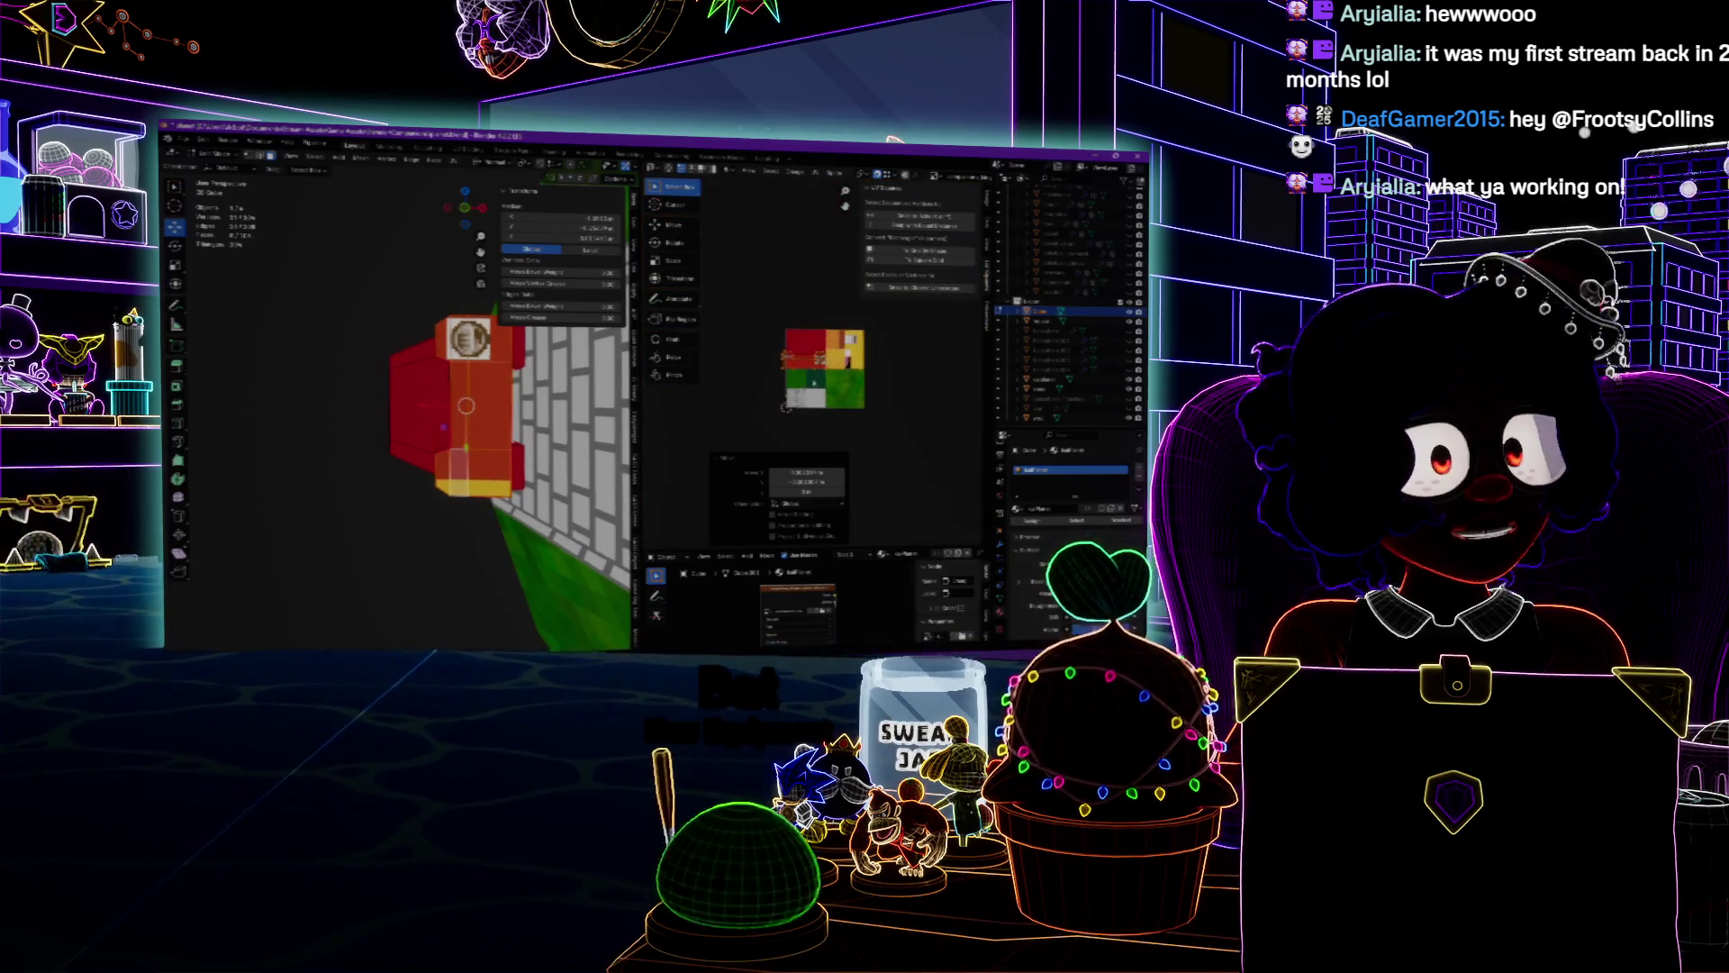
scroll(787, 407, "up", 1)
scroll(786, 406, "up", 1)
scroll(786, 406, "up", 1)
scroll(786, 407, "up", 3)
scroll(786, 407, "up", 1)
middle_click_drag(446, 405, 419, 405)
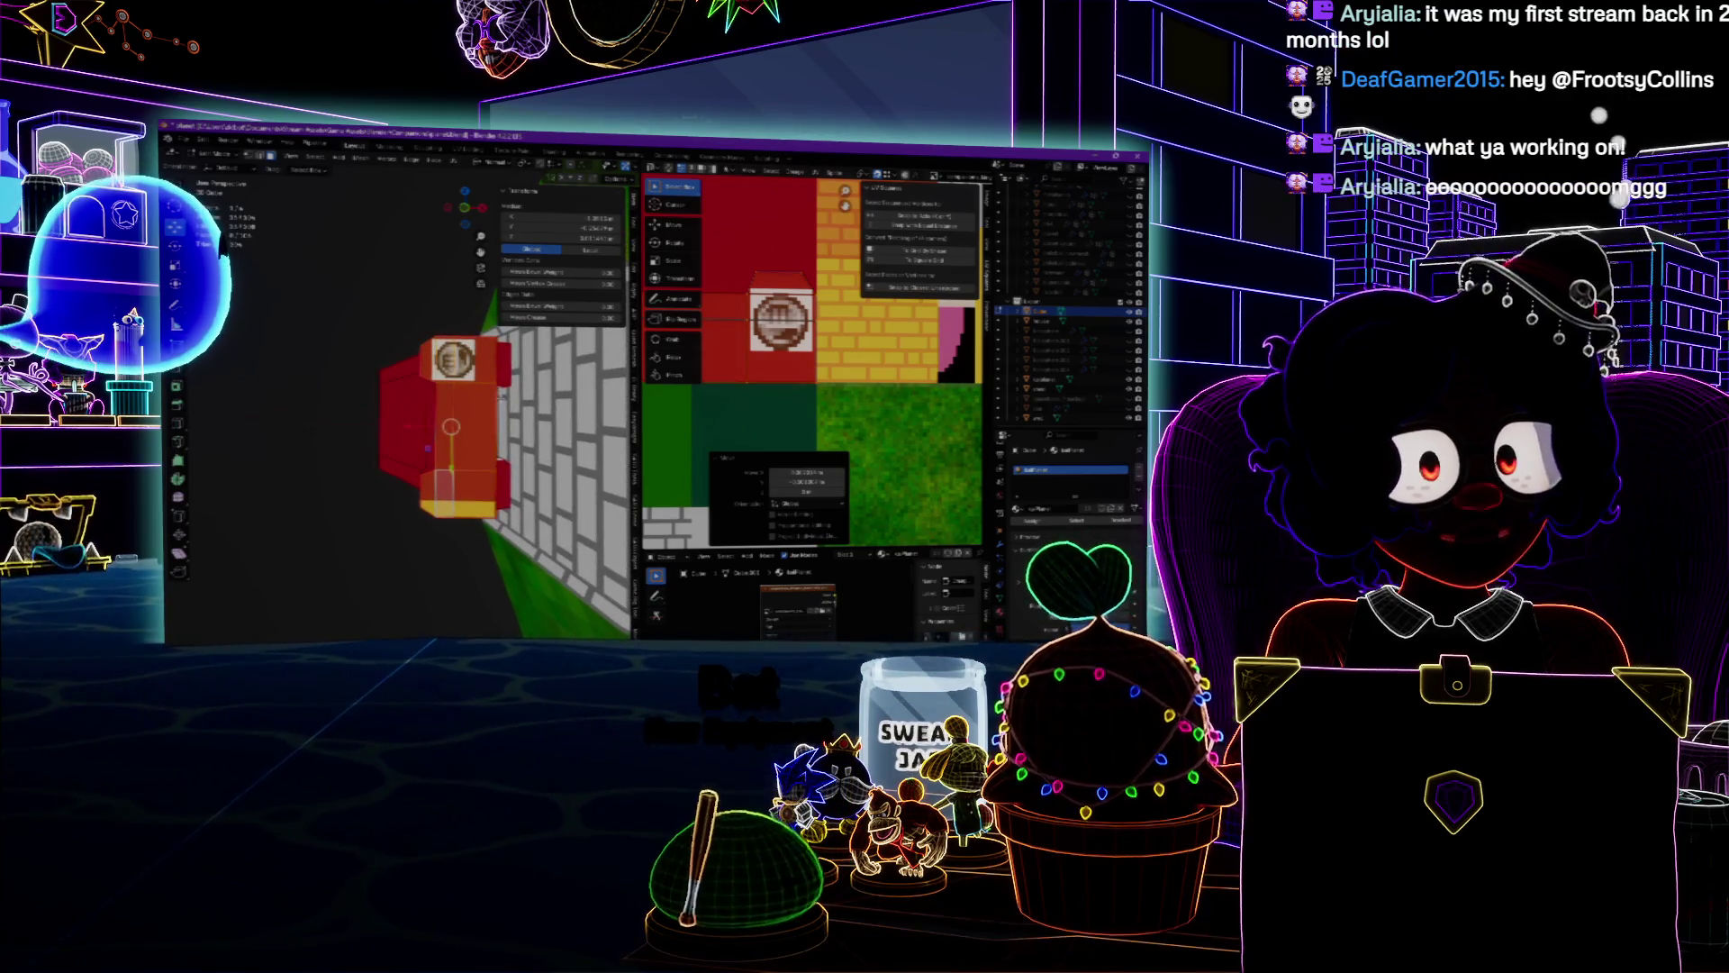
scroll(460, 433, "down", 5)
scroll(459, 432, "down", 5)
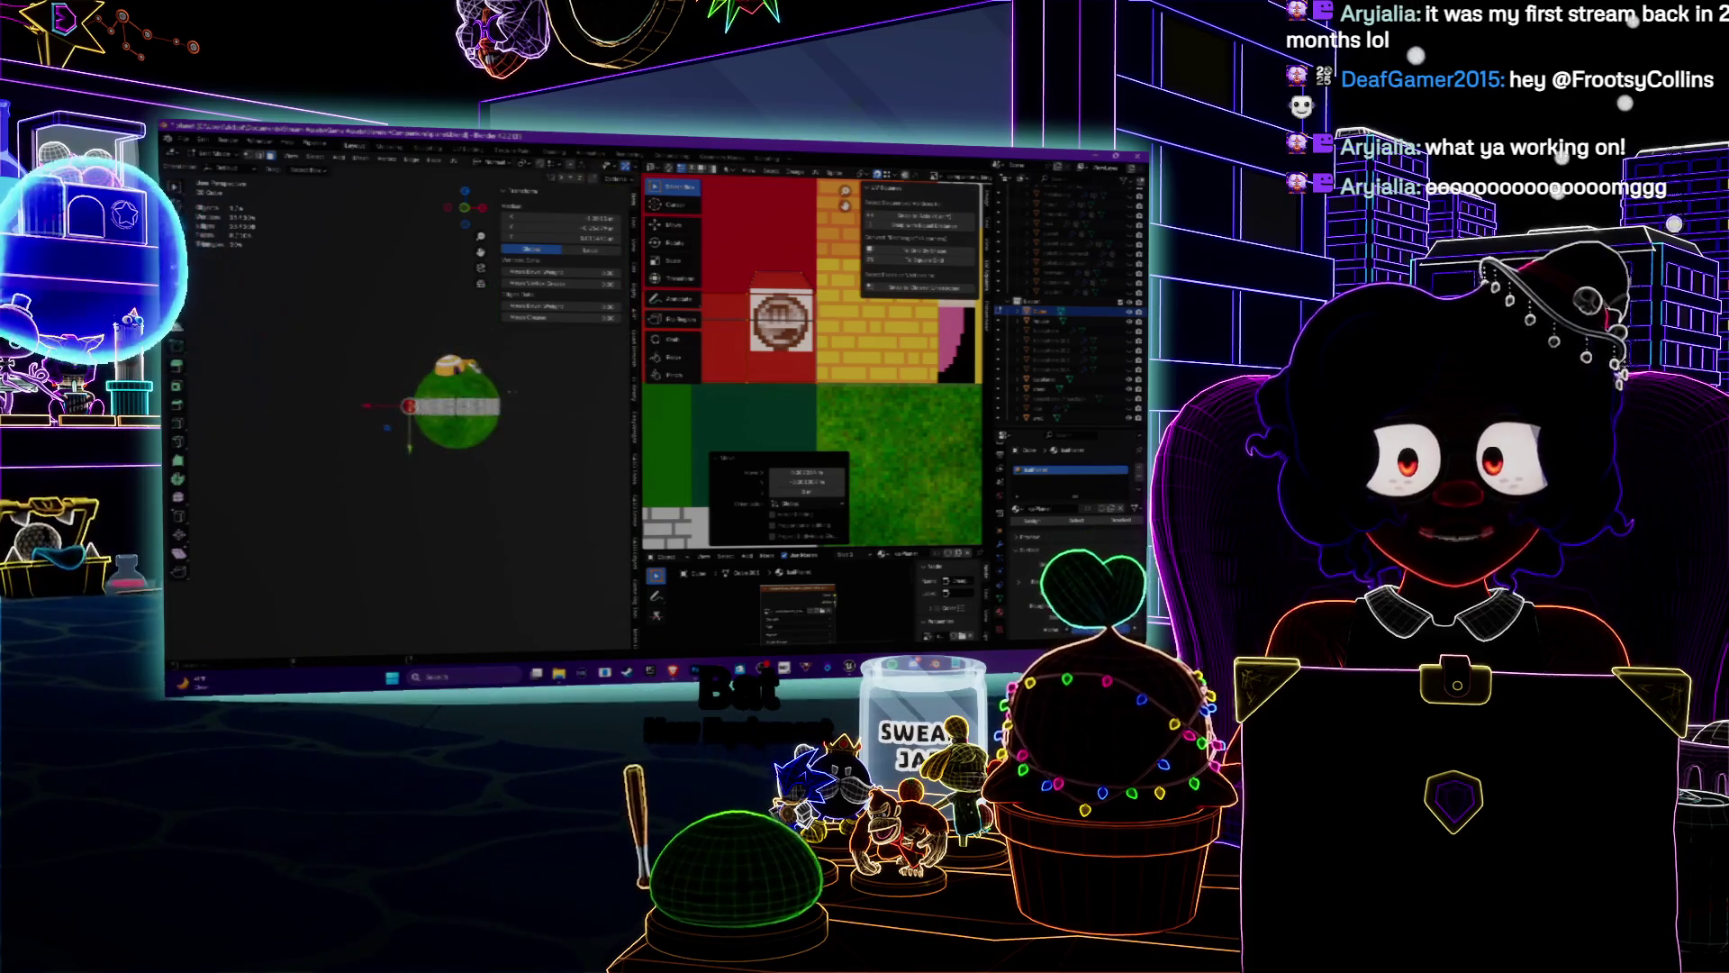
scroll(460, 434, "up", 3)
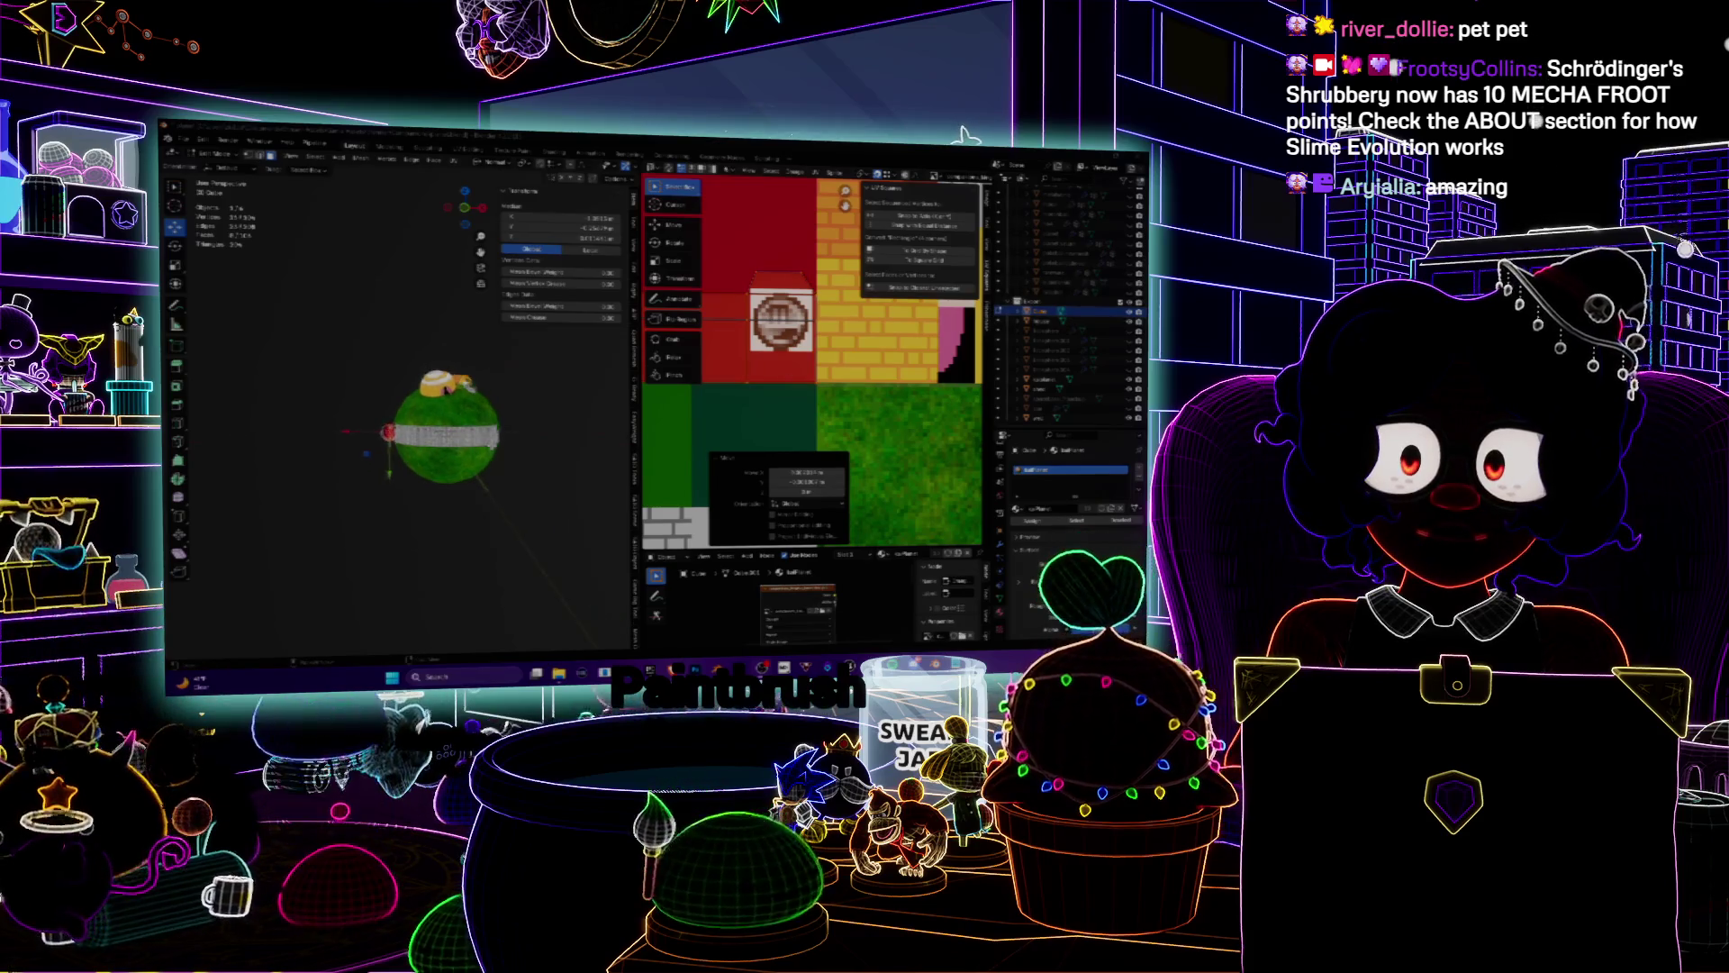
scroll(398, 406, "up", 2)
scroll(399, 406, "up", 2)
scroll(398, 406, "up", 5)
middle_click_drag(486, 445, 537, 409)
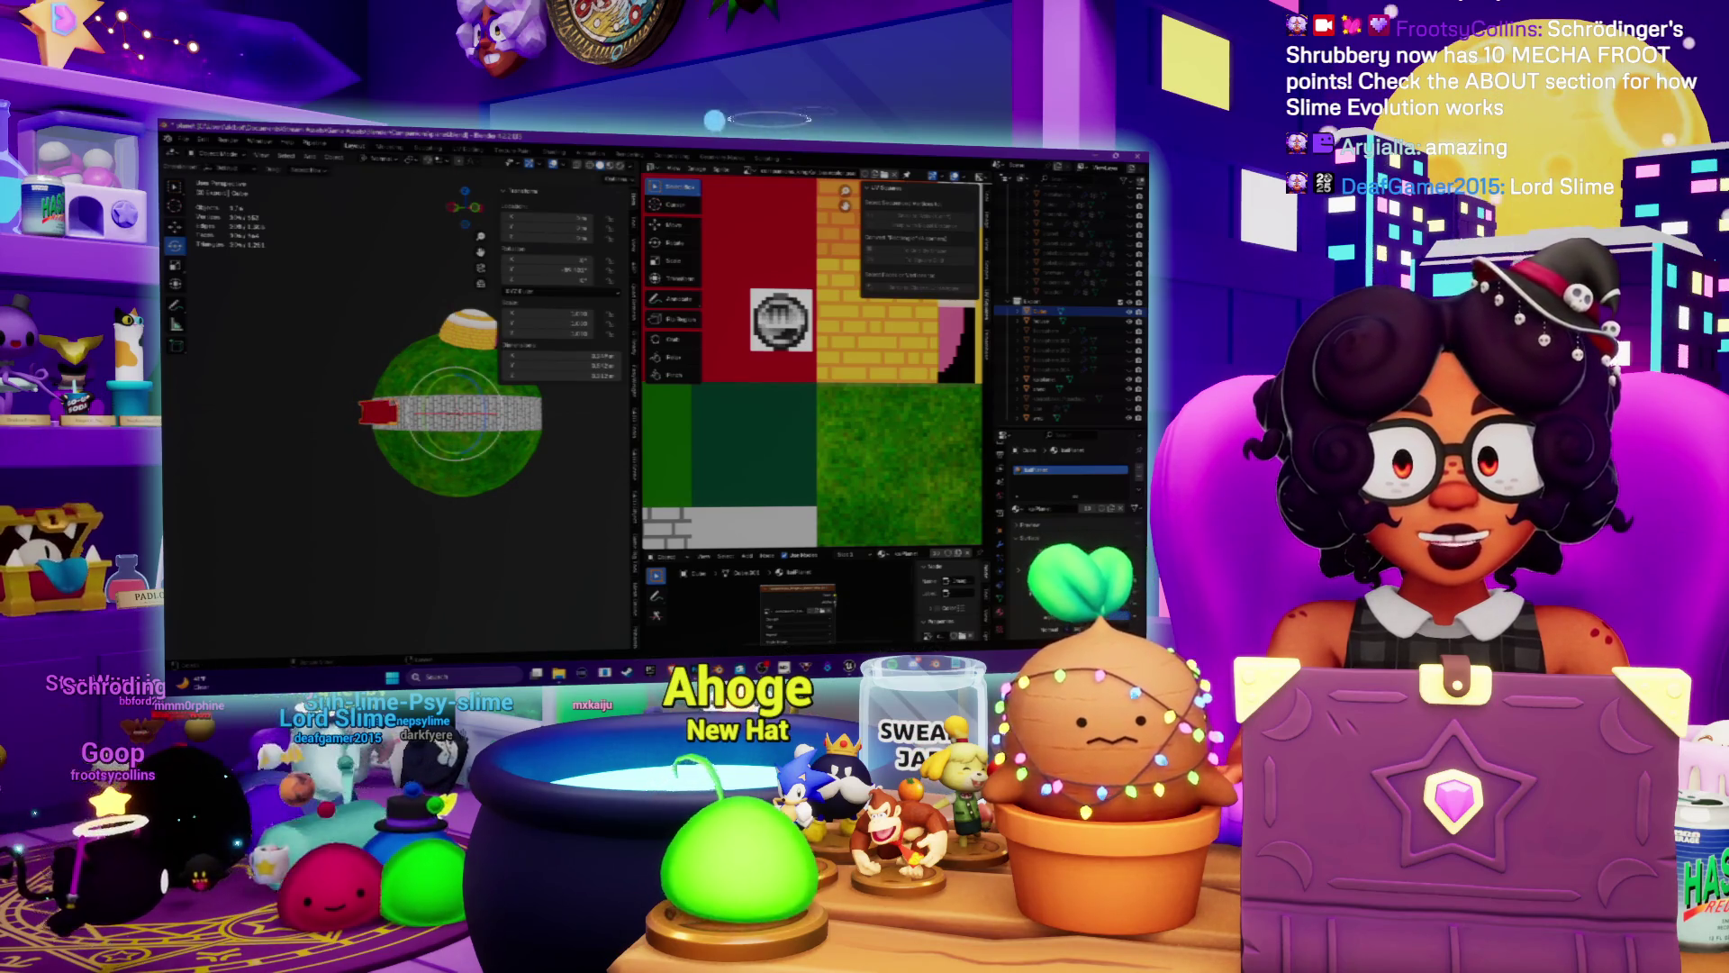
scroll(467, 420, "up", 2)
scroll(467, 419, "up", 1)
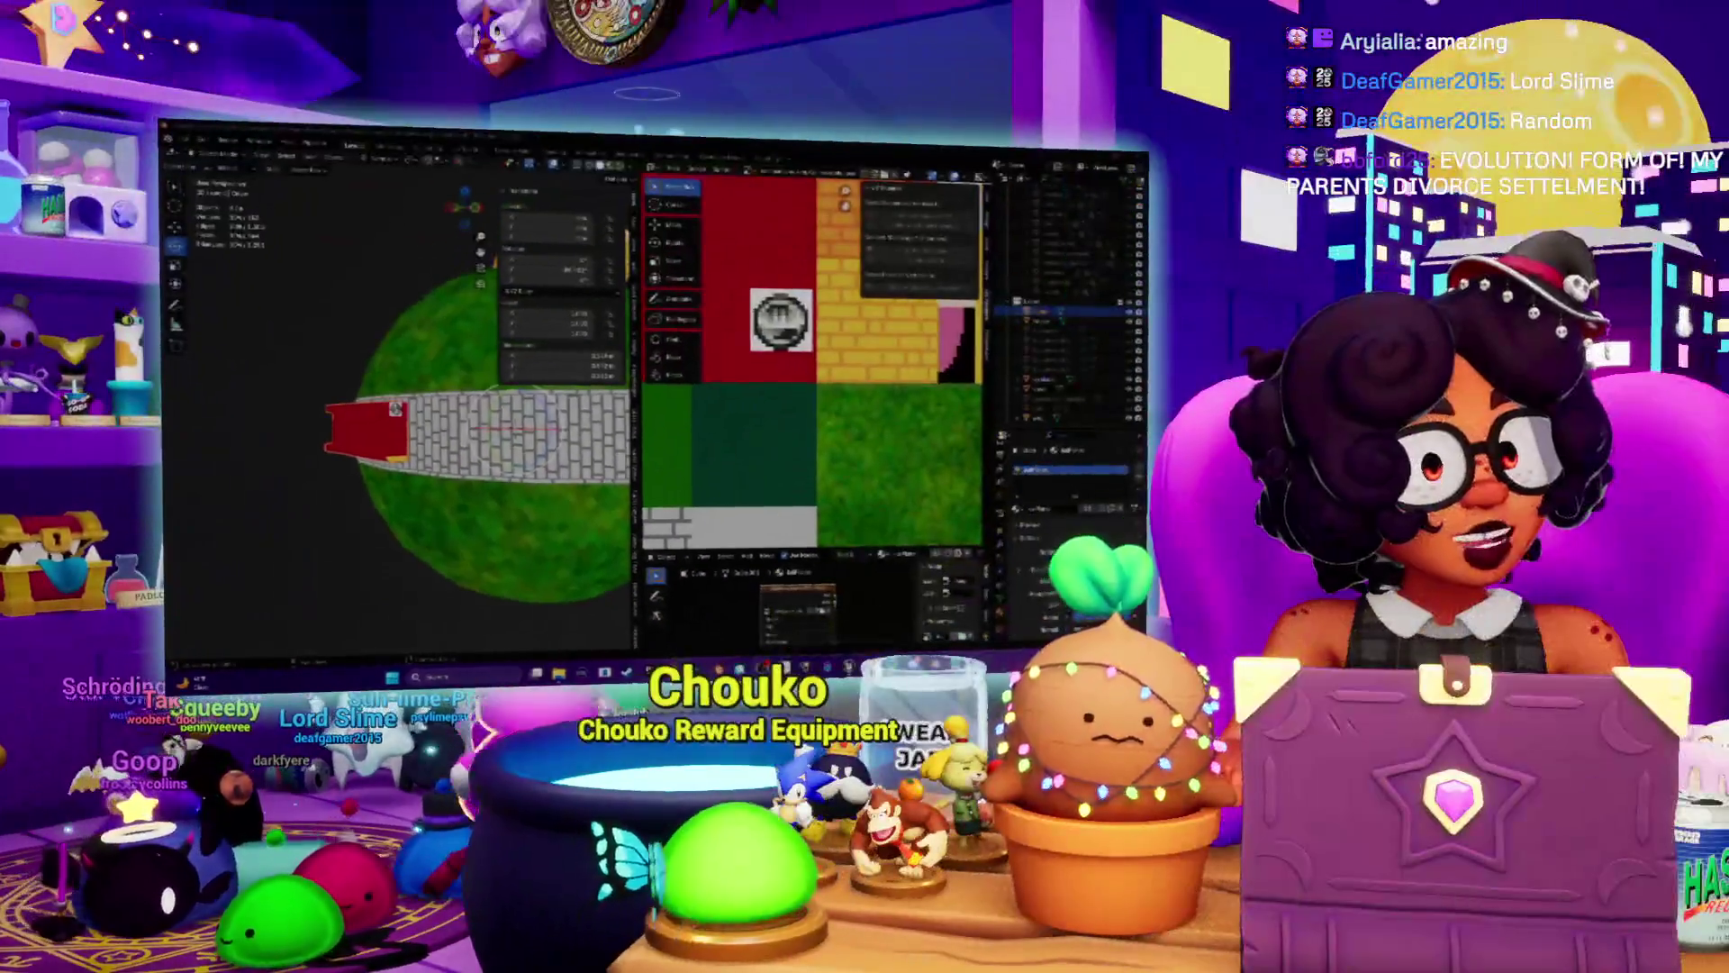
Zoom along the brick wall and orbit the red box, then switch to the texture in Photoshop
middle_click_drag(407, 433, 406, 352)
middle_click_drag(403, 445, 426, 419)
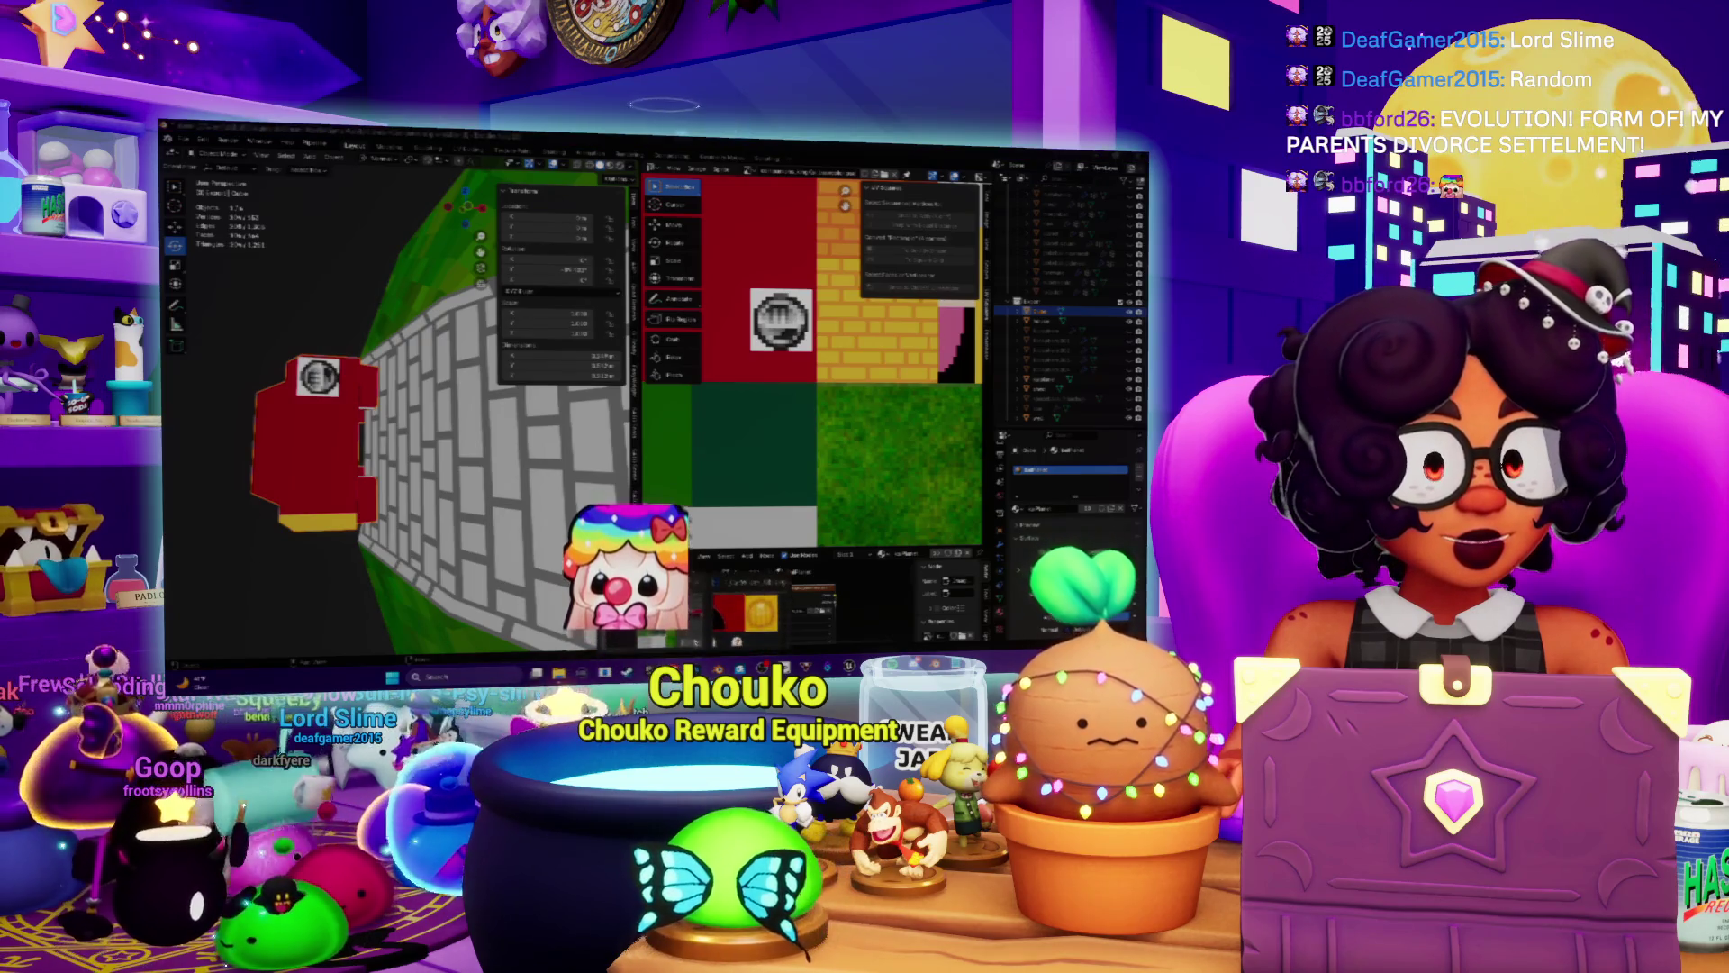
key("alt+Tab")
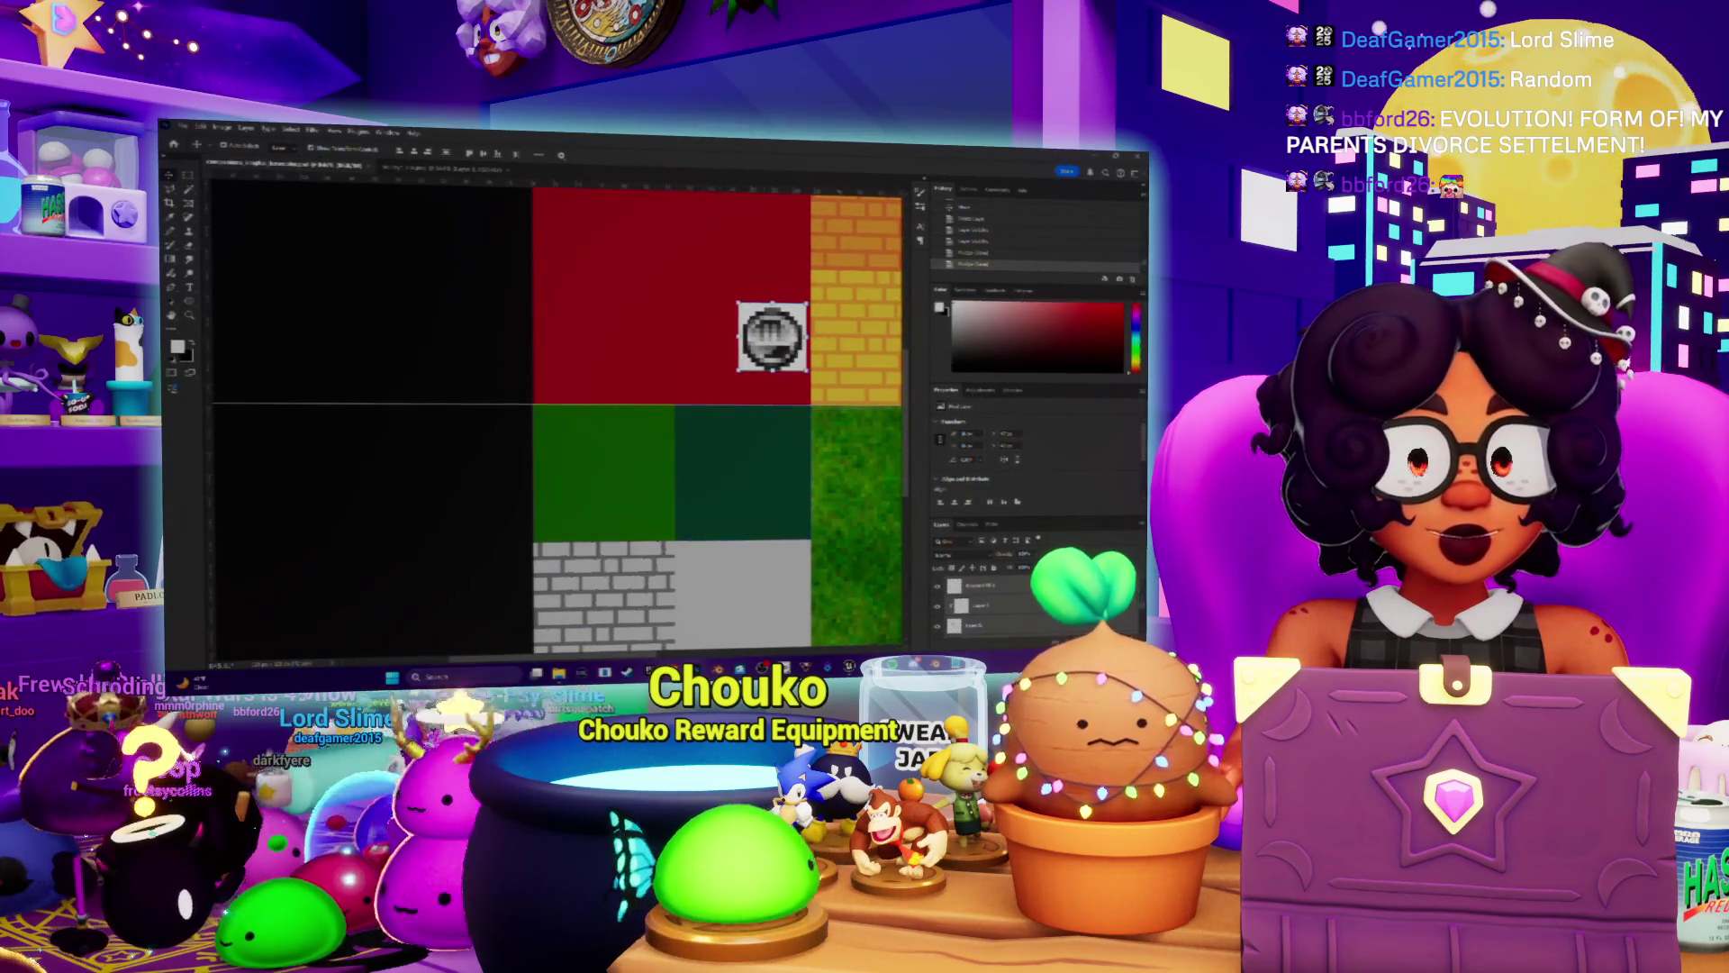
scroll(773, 292, "up", 2, "alt")
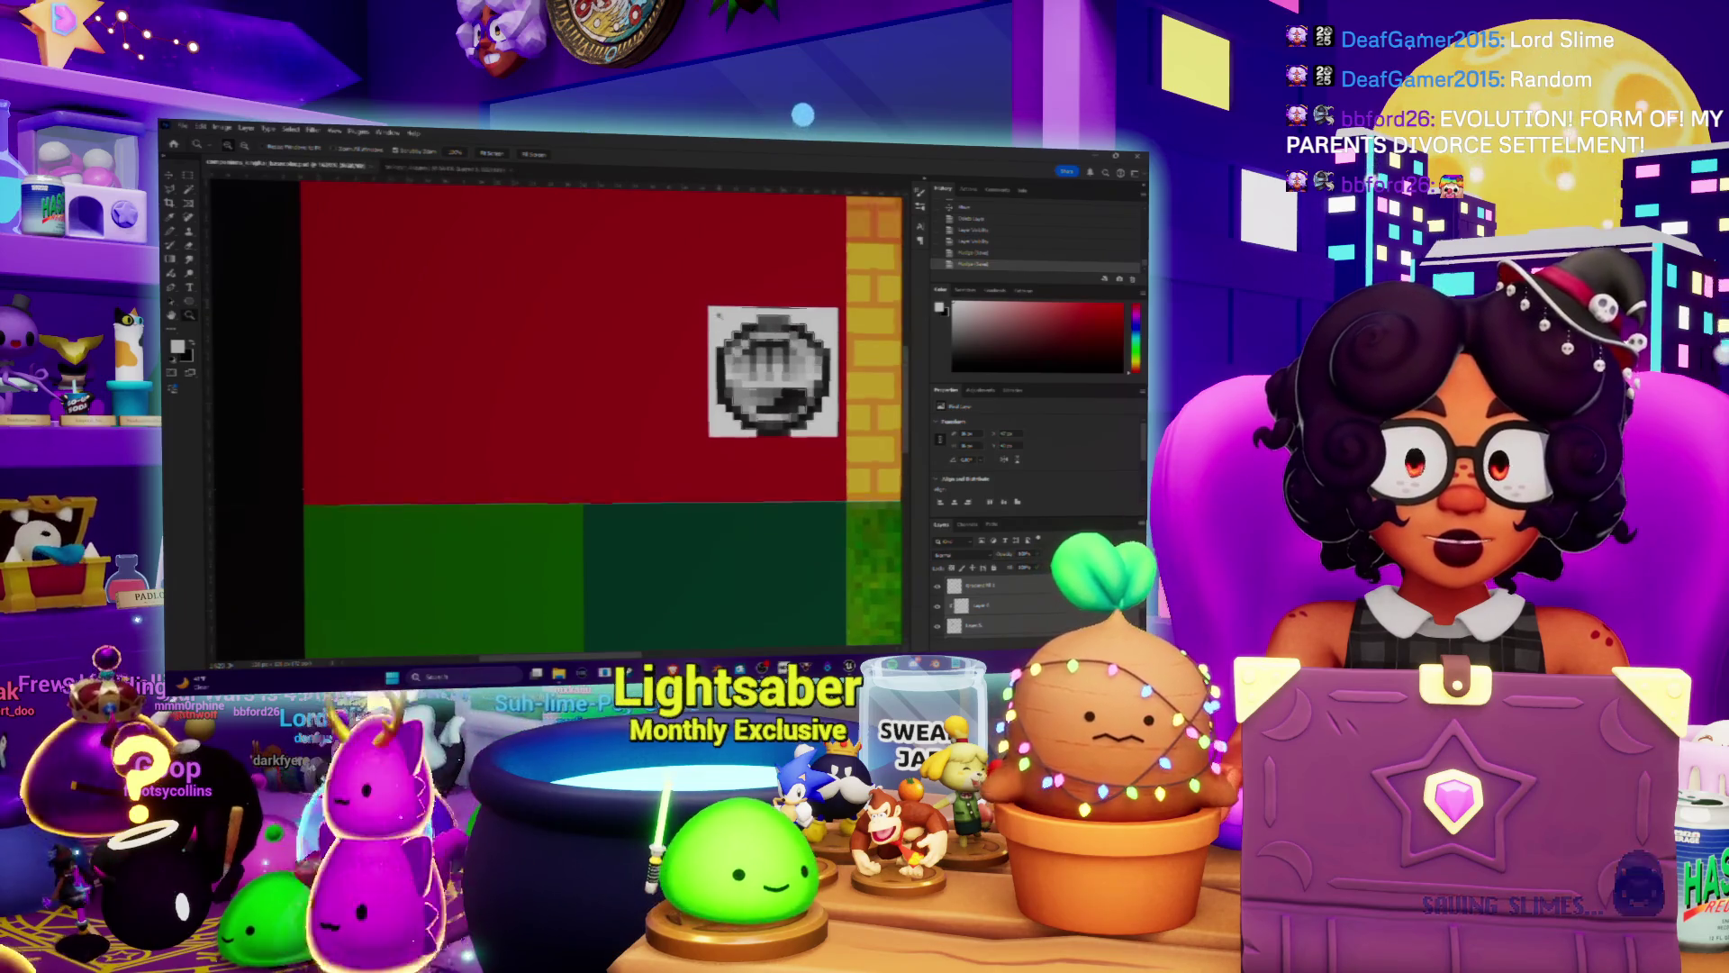
scroll(712, 313, "up", 1)
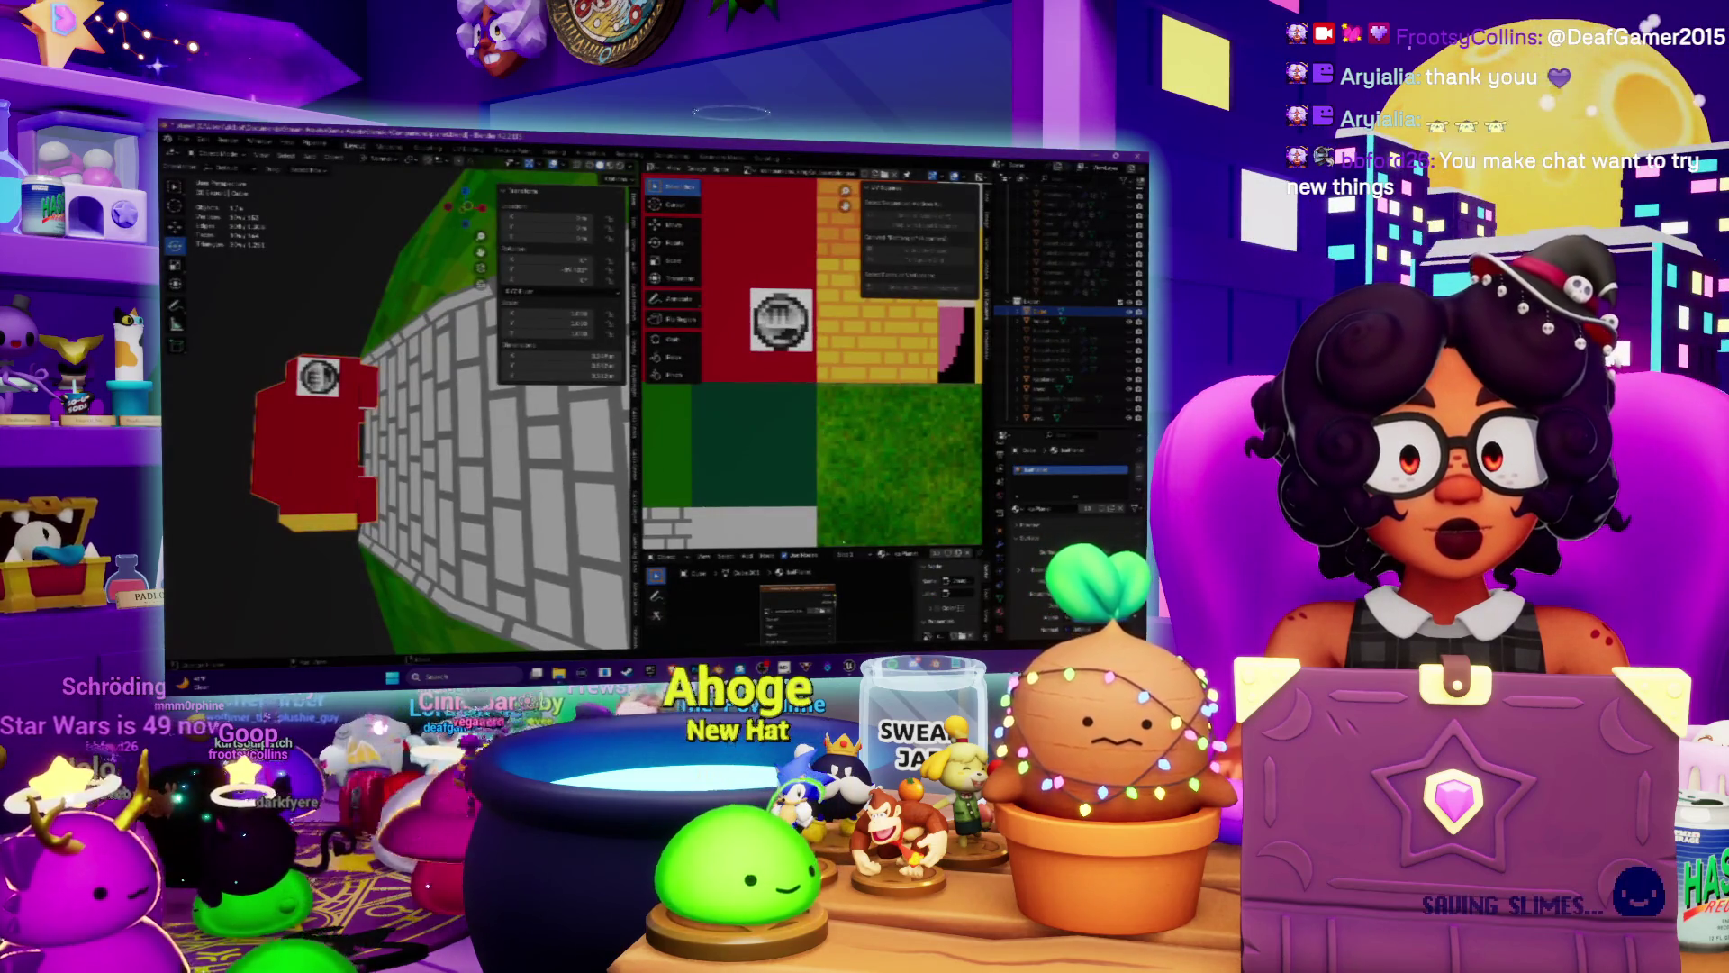
Switch between Photoshop and Blender to pick up the reworked coin badge texture
key("alt+Tab")
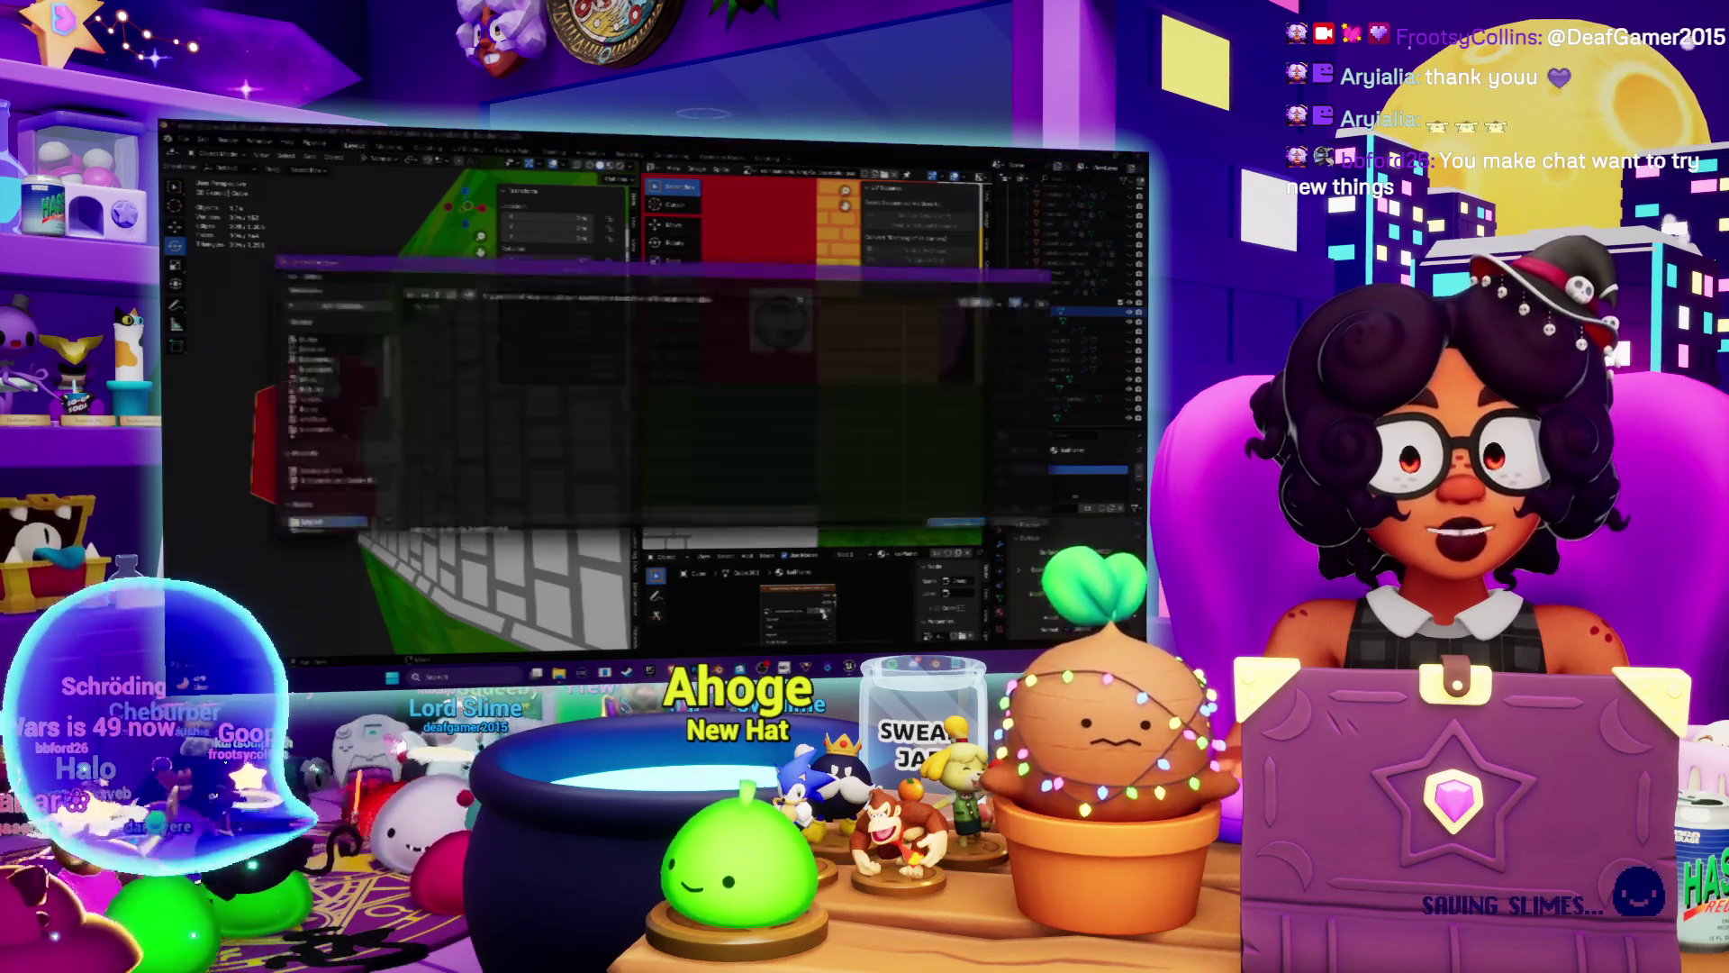
key("alt+Tab")
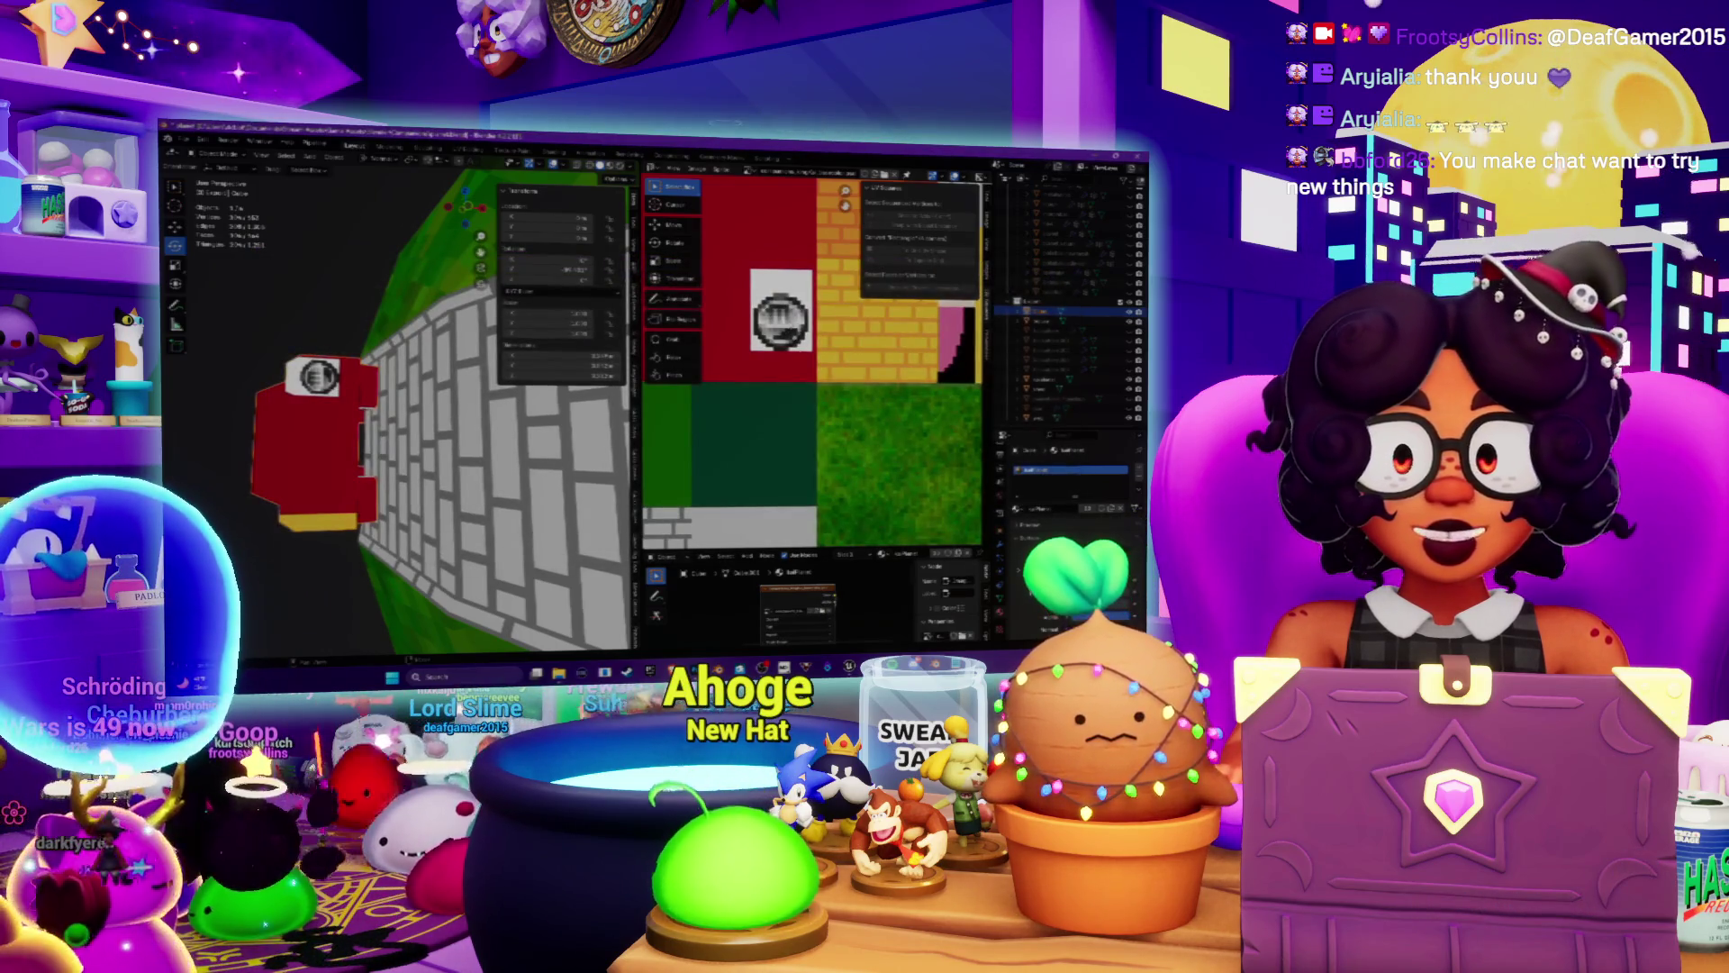
Orbit toward the red block to check the coin badge, then return to the atlas in Photoshop
mouse_move(407, 405)
middle_mouse_down()
mouse_move(383, 386)
mouse_move(392, 372)
mouse_move(405, 405)
middle_mouse_up()
scroll(383, 388, "up", 5)
scroll(393, 372, "down", 2)
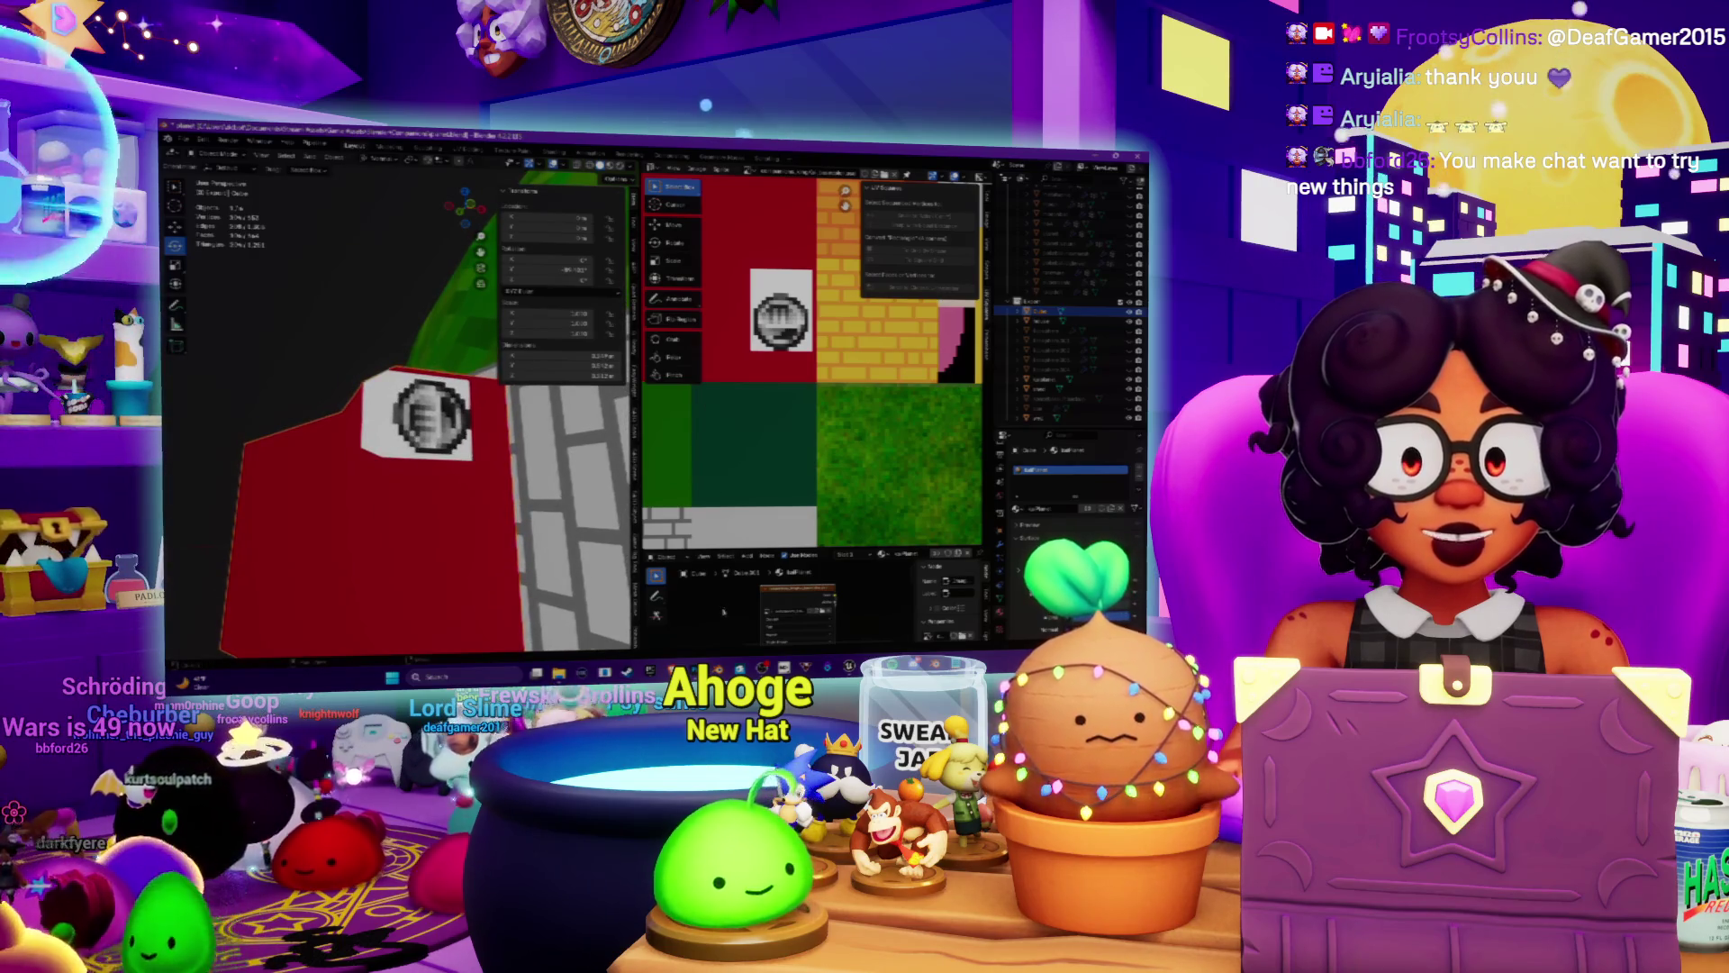
key("alt+Tab")
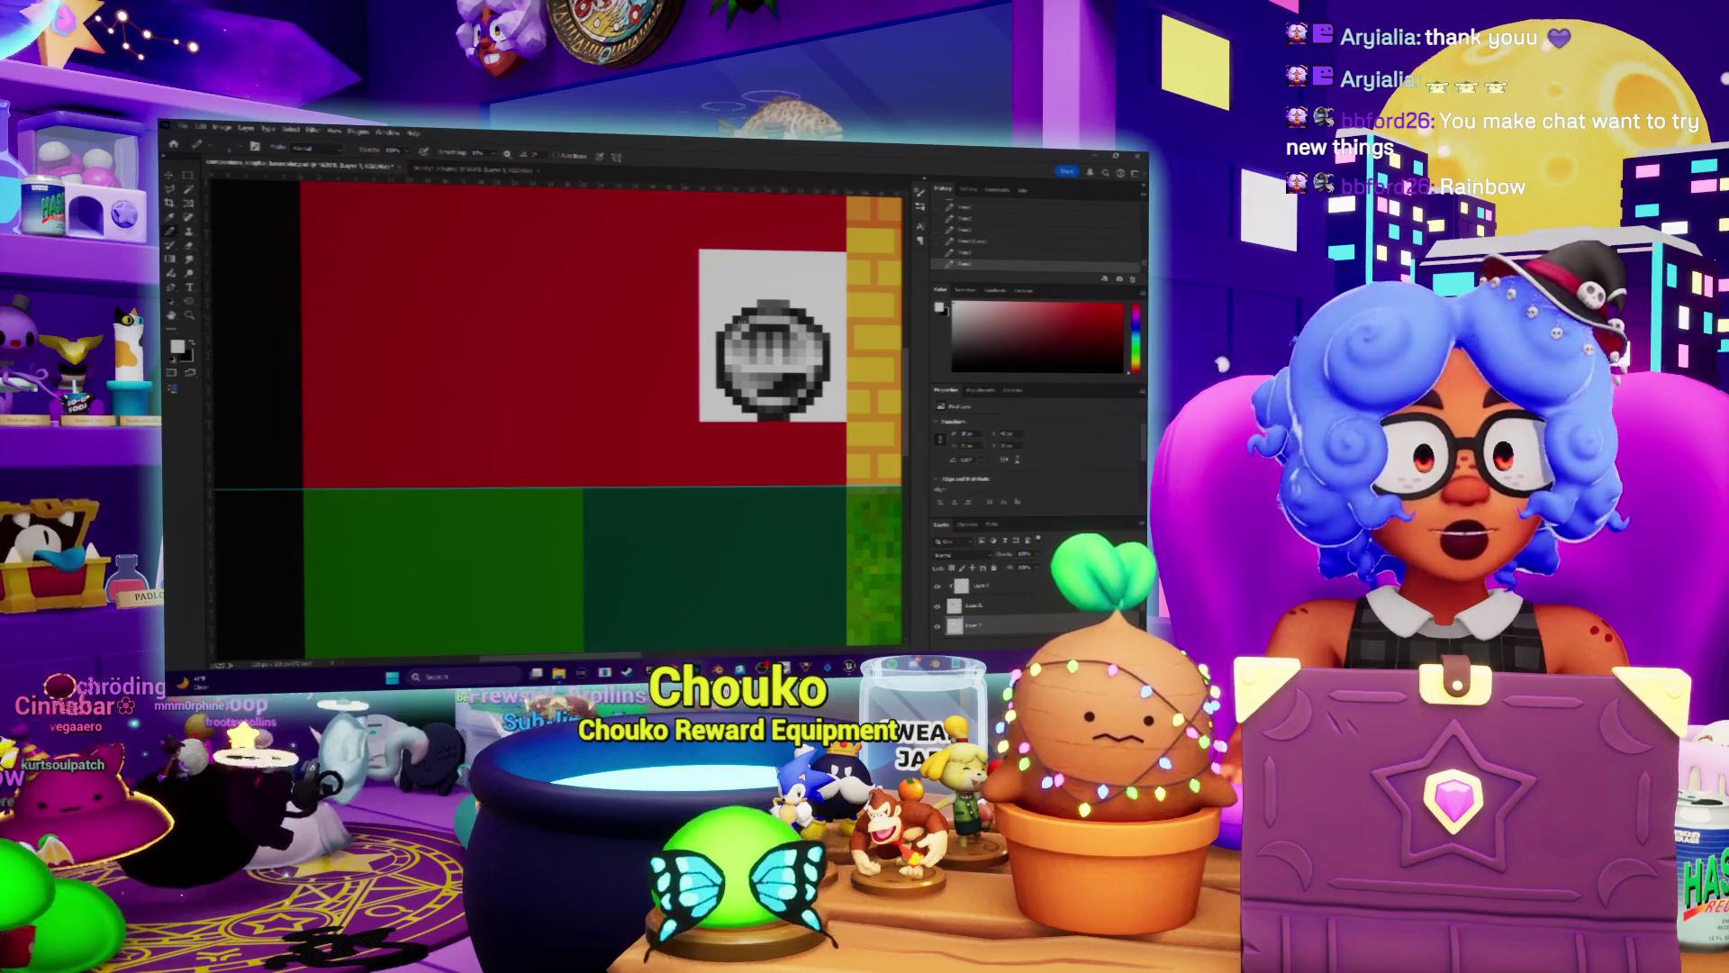
left_click_drag(608, 406, 537, 443)
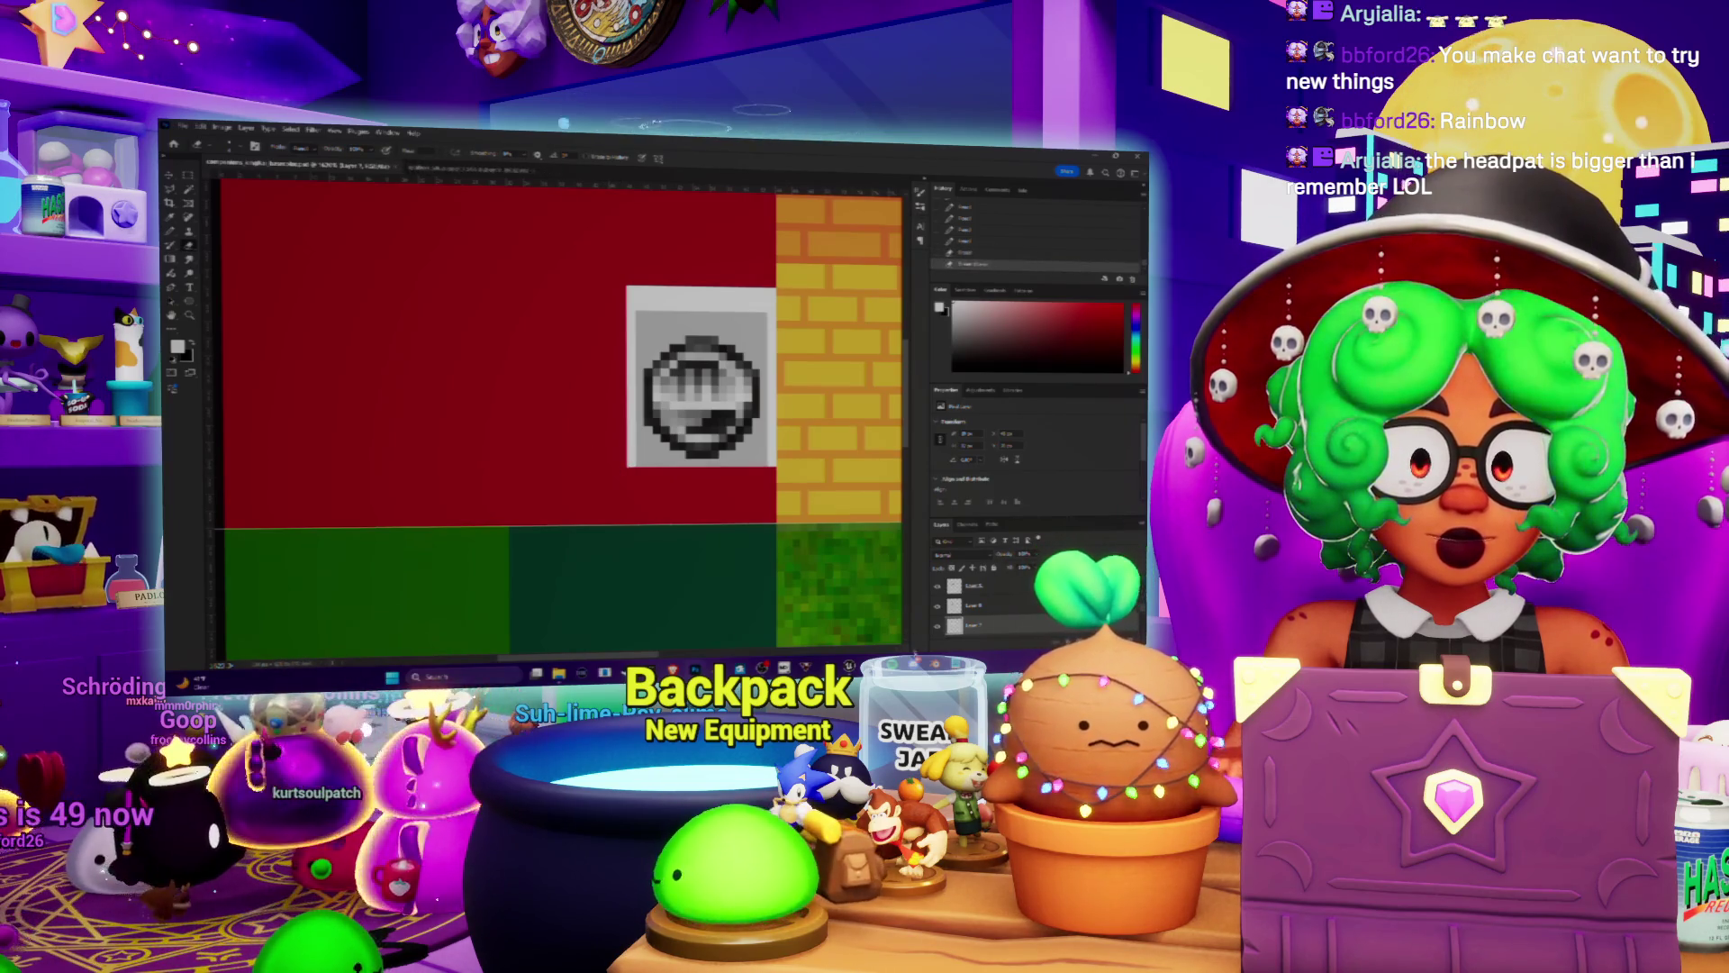
Load the updated texture file into Blender's UV editor and orbit to view the badge
key("alt+Tab")
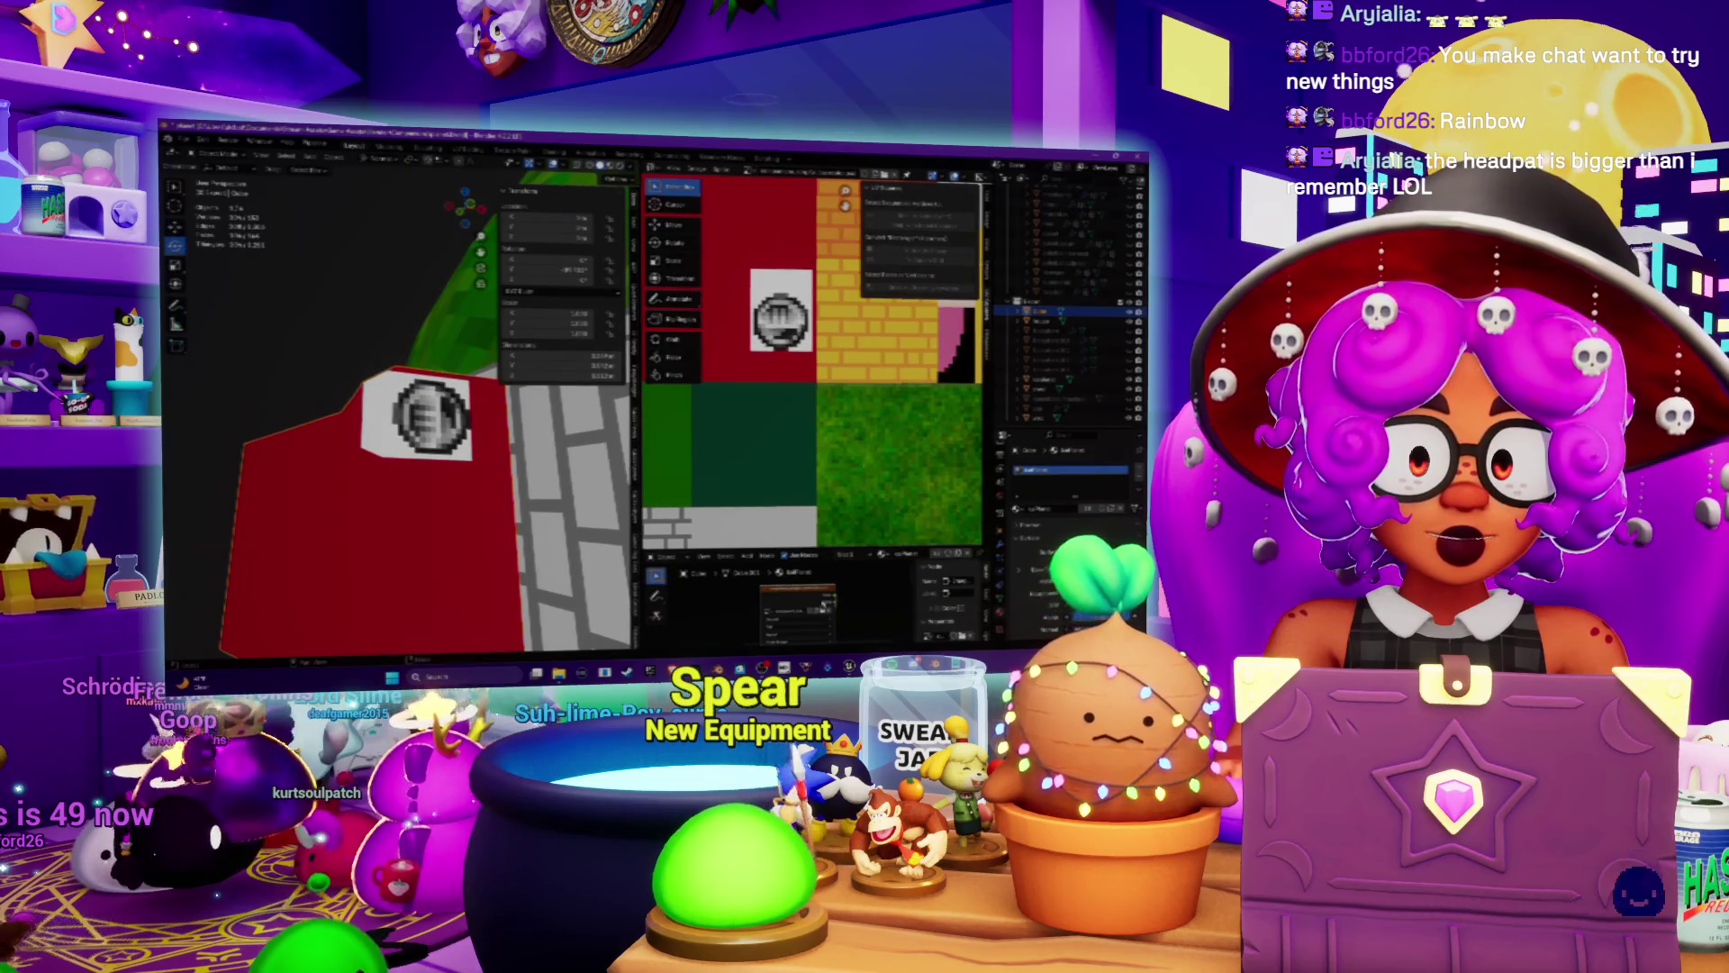
left_click(819, 610)
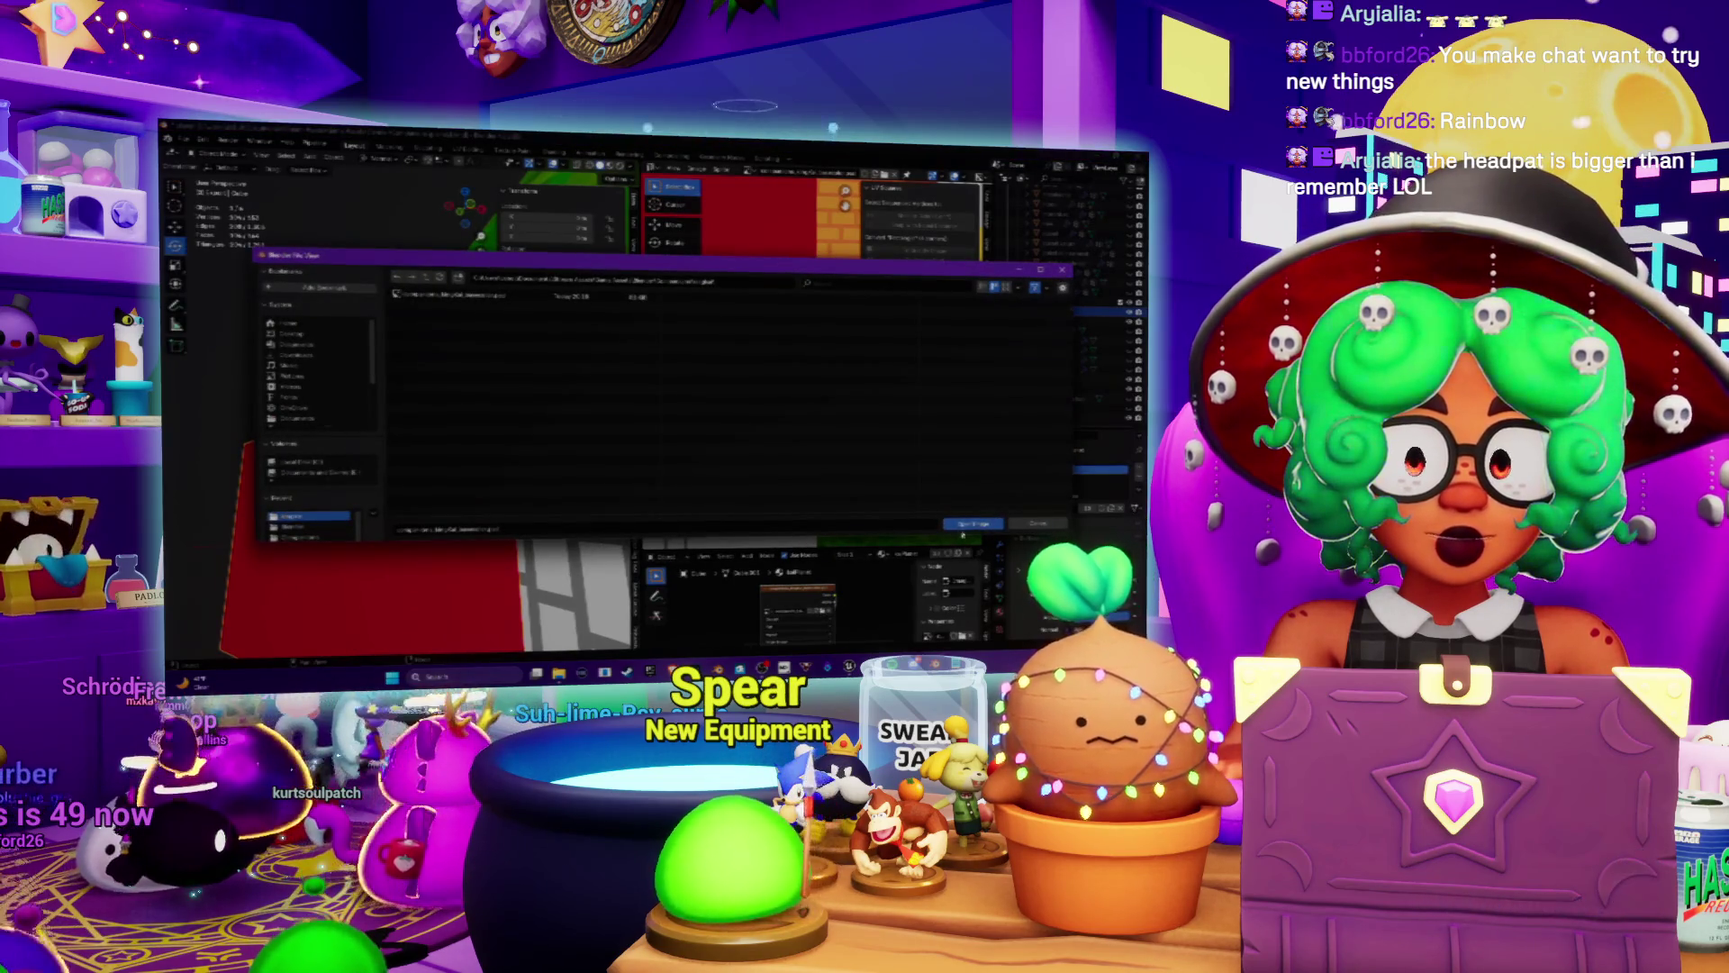
key("Return")
mouse_move(406, 405)
middle_mouse_down()
mouse_move(351, 406)
mouse_move(447, 405)
middle_mouse_up()
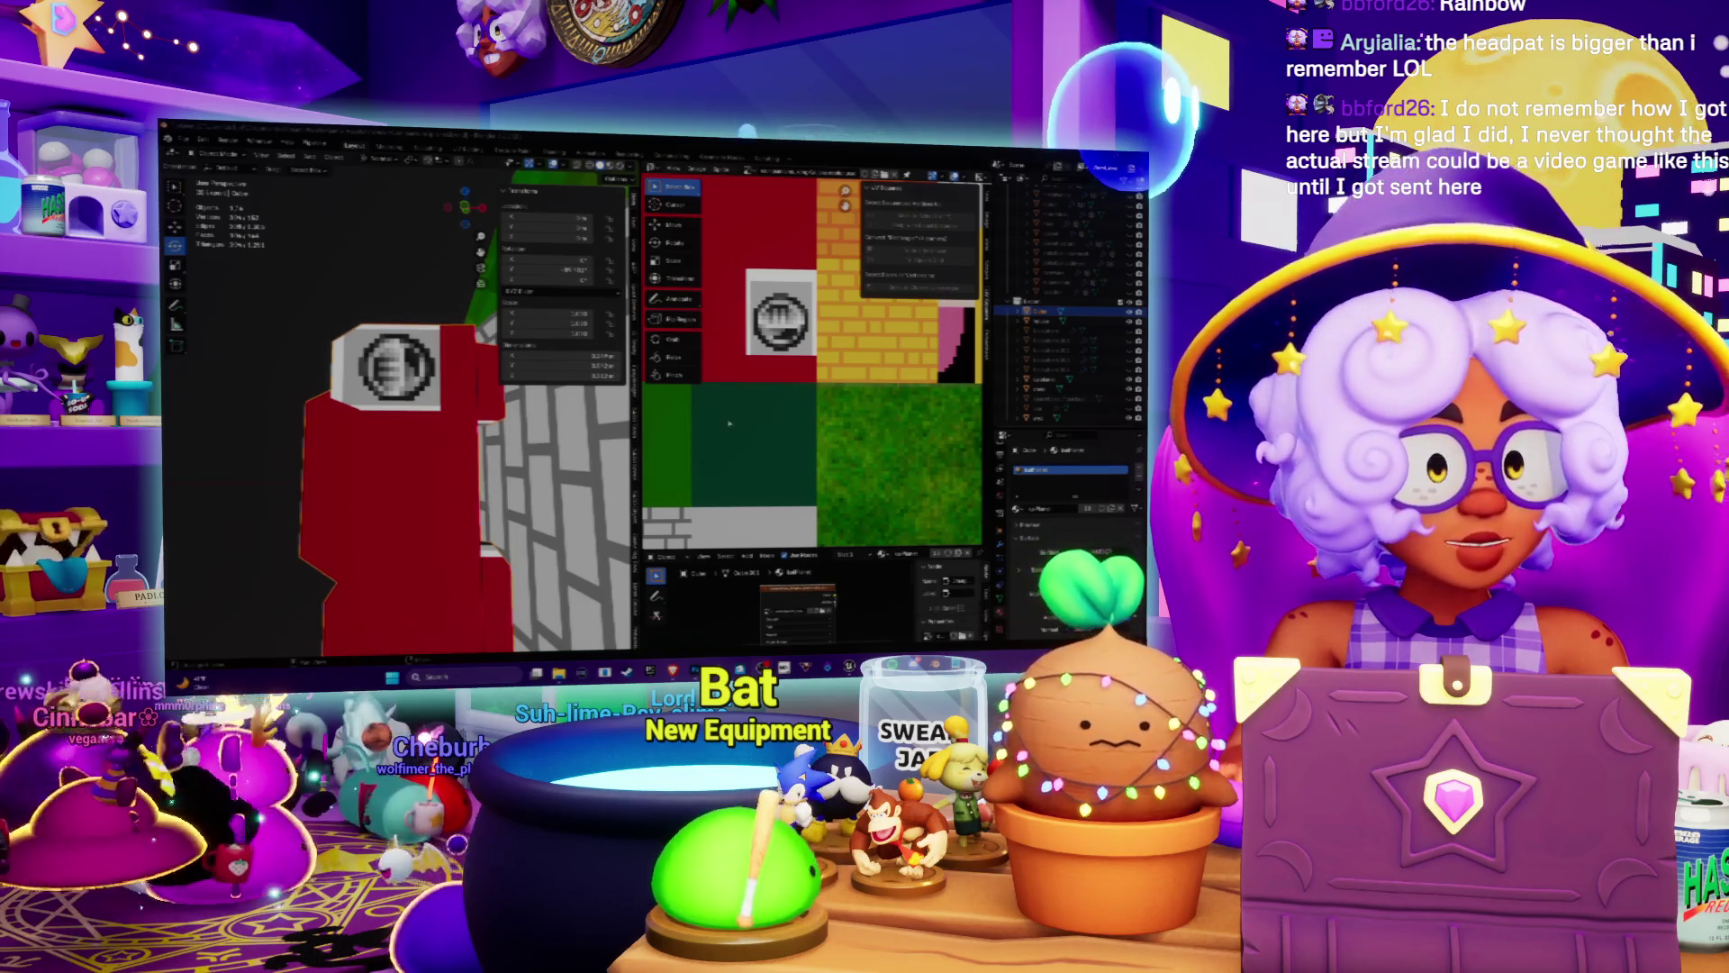
scroll(811, 365, "up", 1)
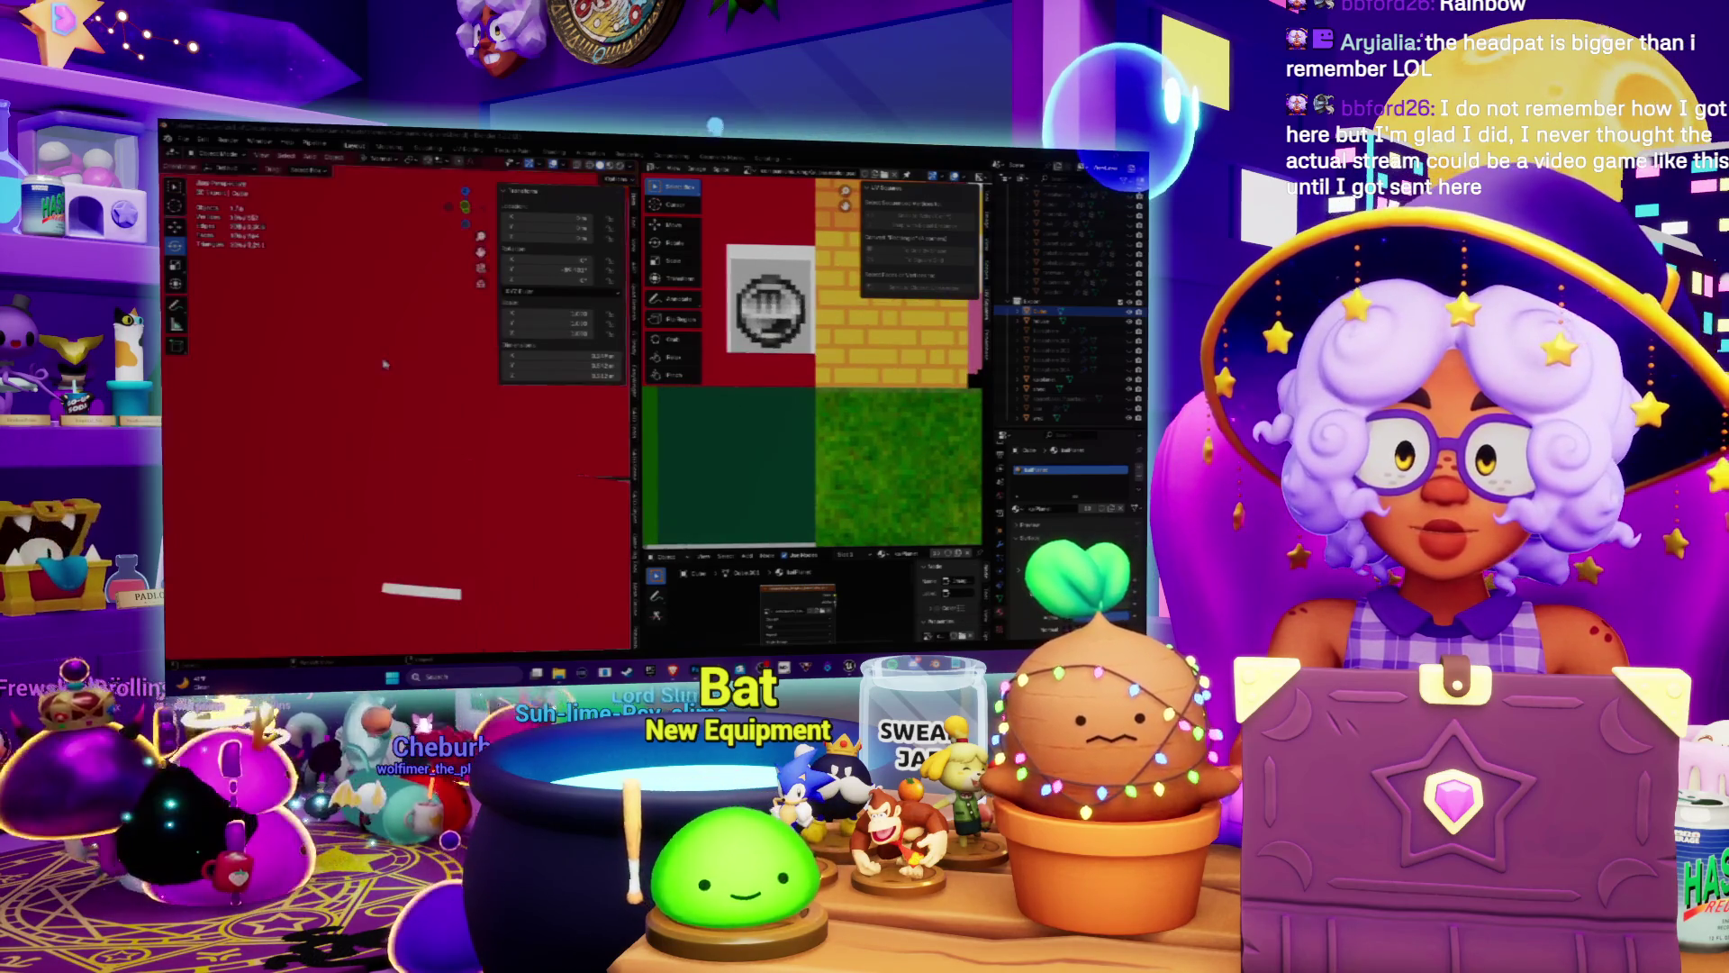
Zoom and orbit close to the badge face on the red block, then bring Photoshop forward
middle_click_drag(406, 406, 399, 395)
middle_click_drag(406, 514, 406, 446)
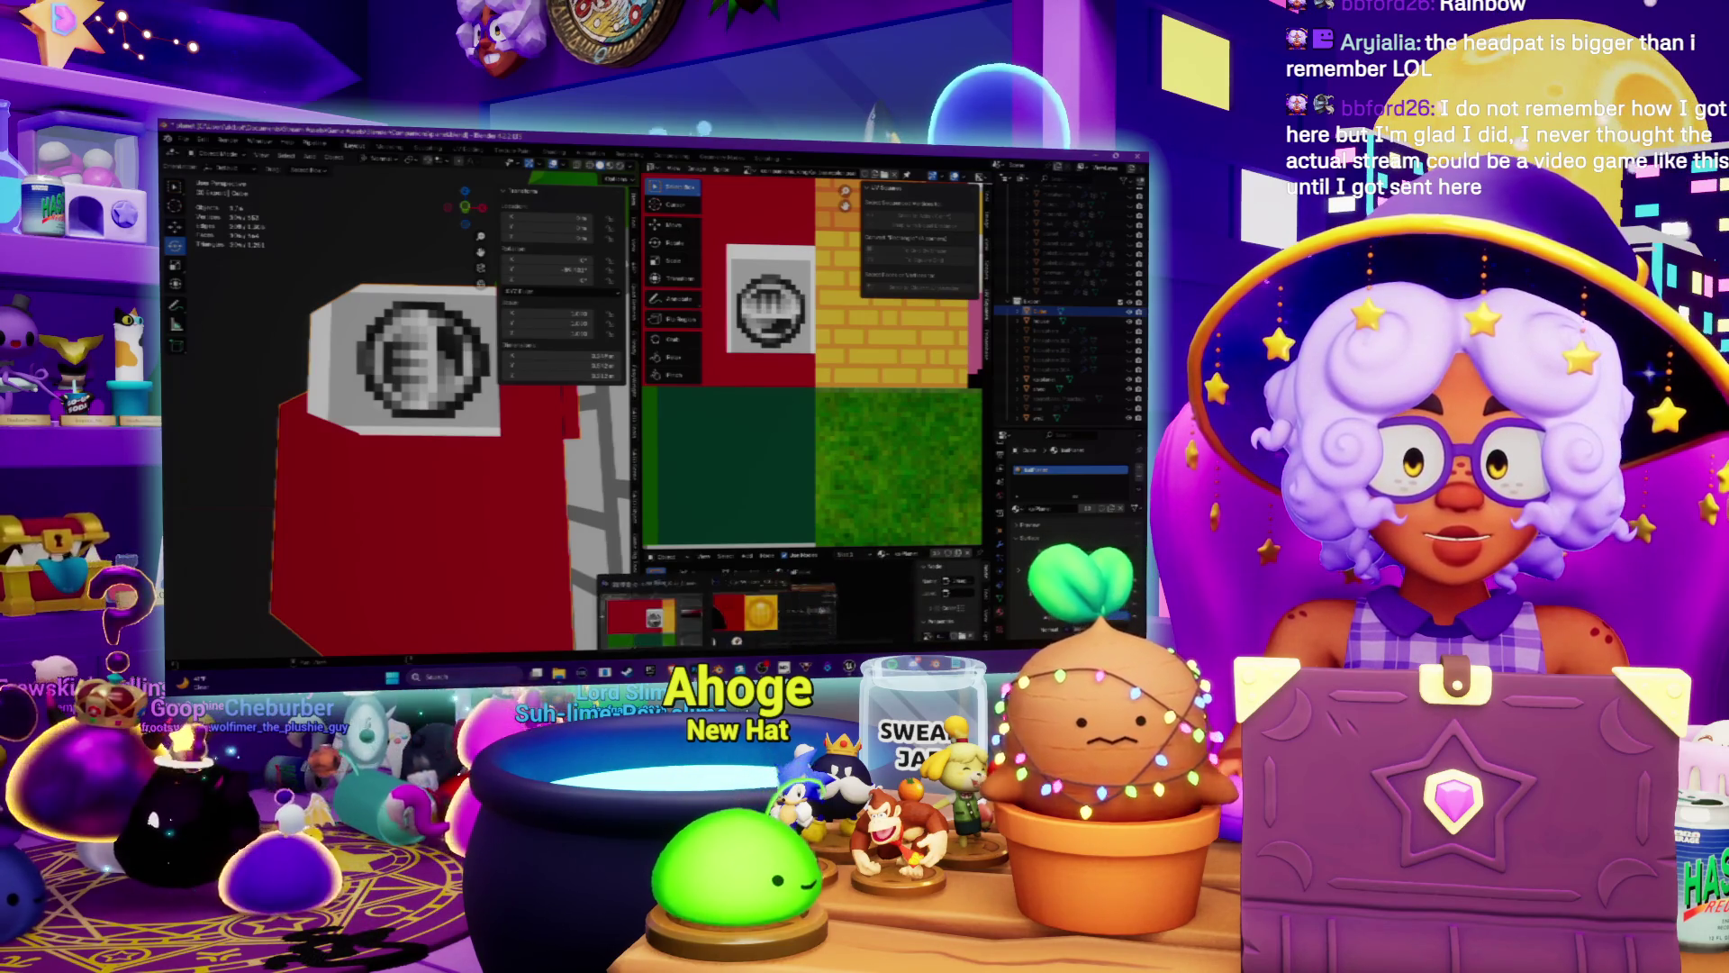
left_click(650, 615)
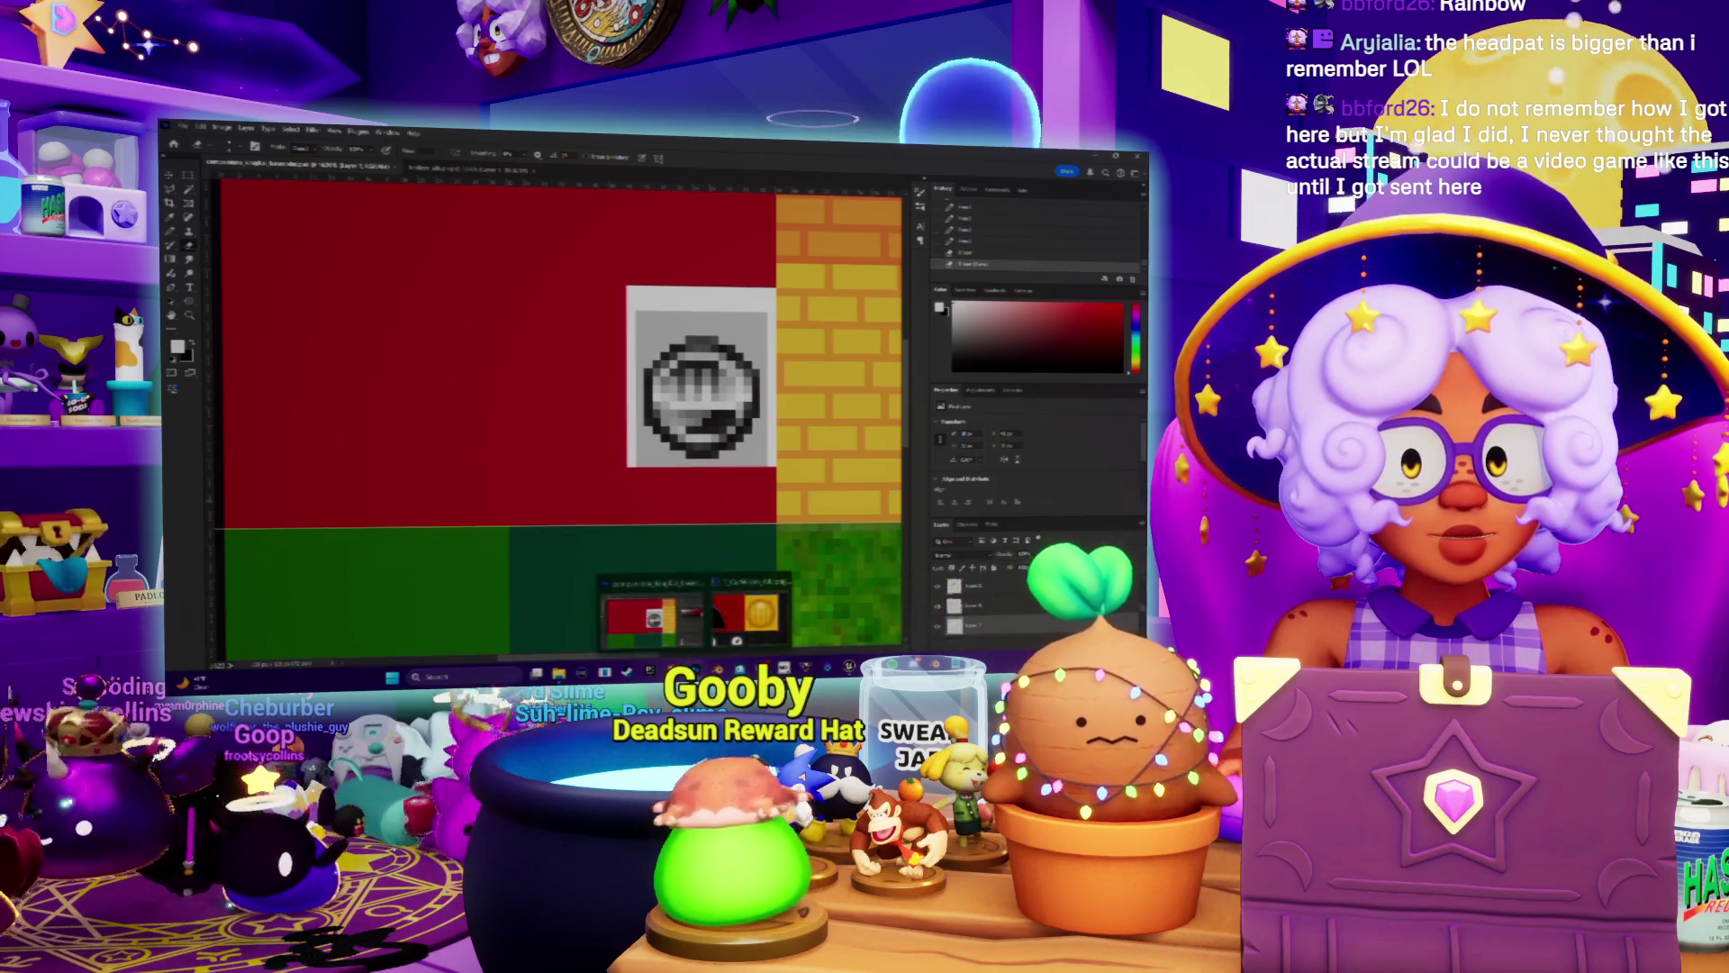
scroll(762, 394, "up", 1, "alt")
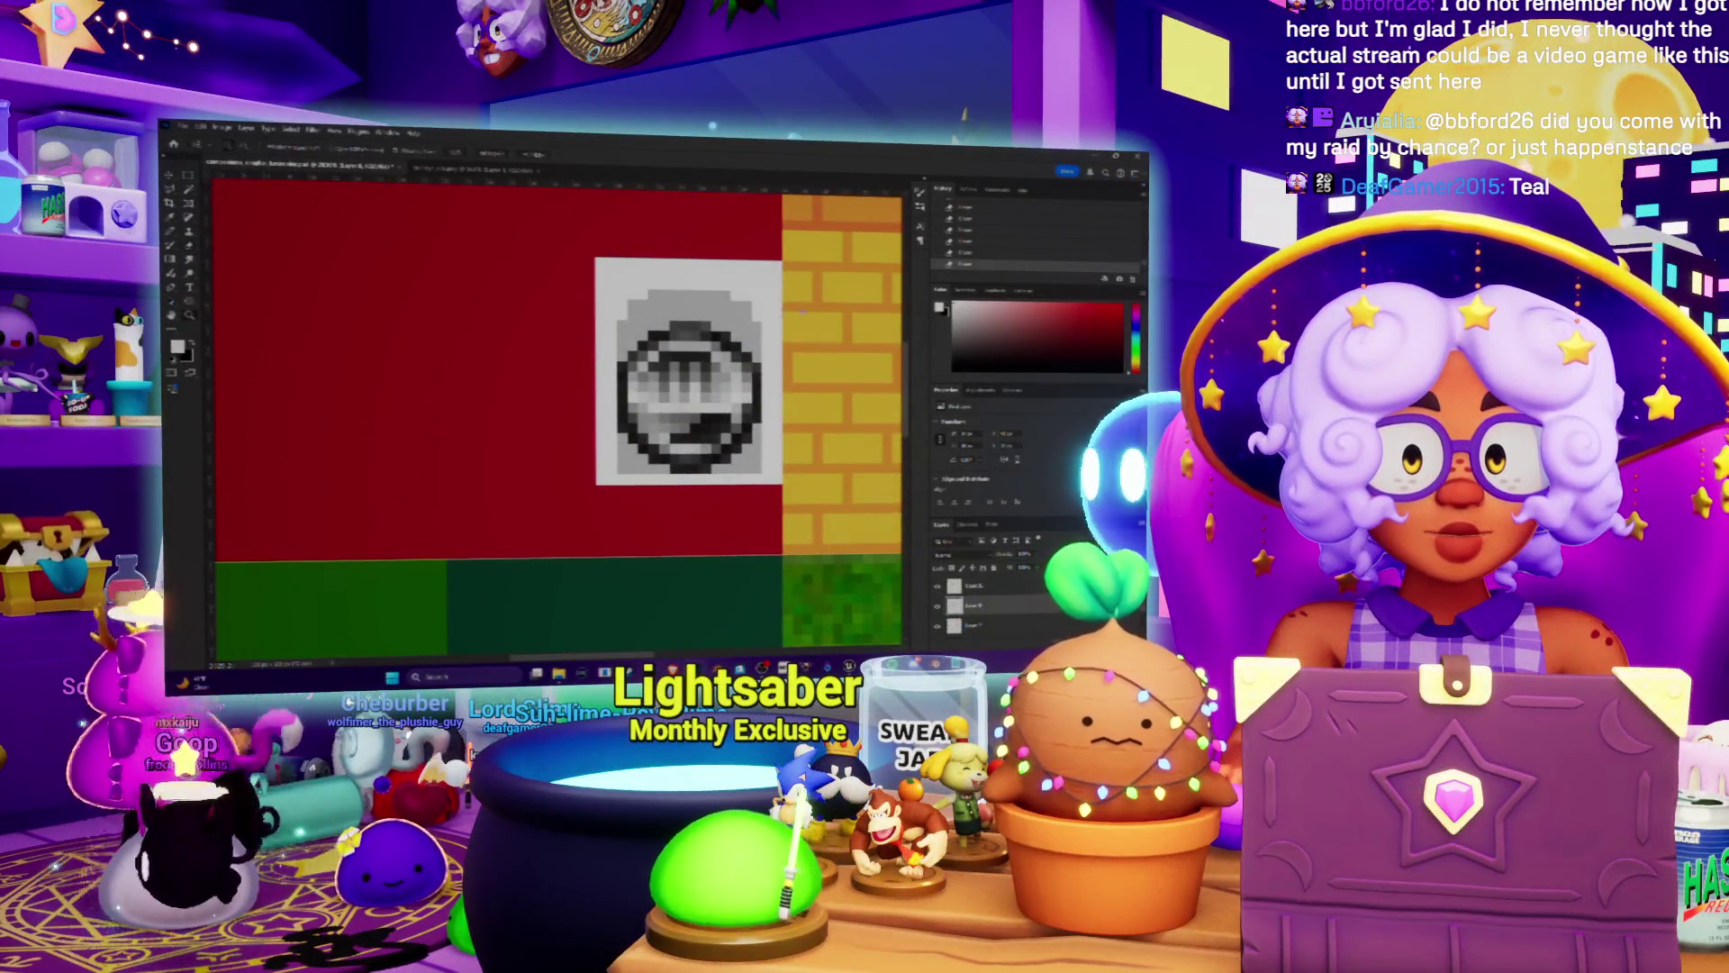
scroll(728, 317, "down", 2, "alt")
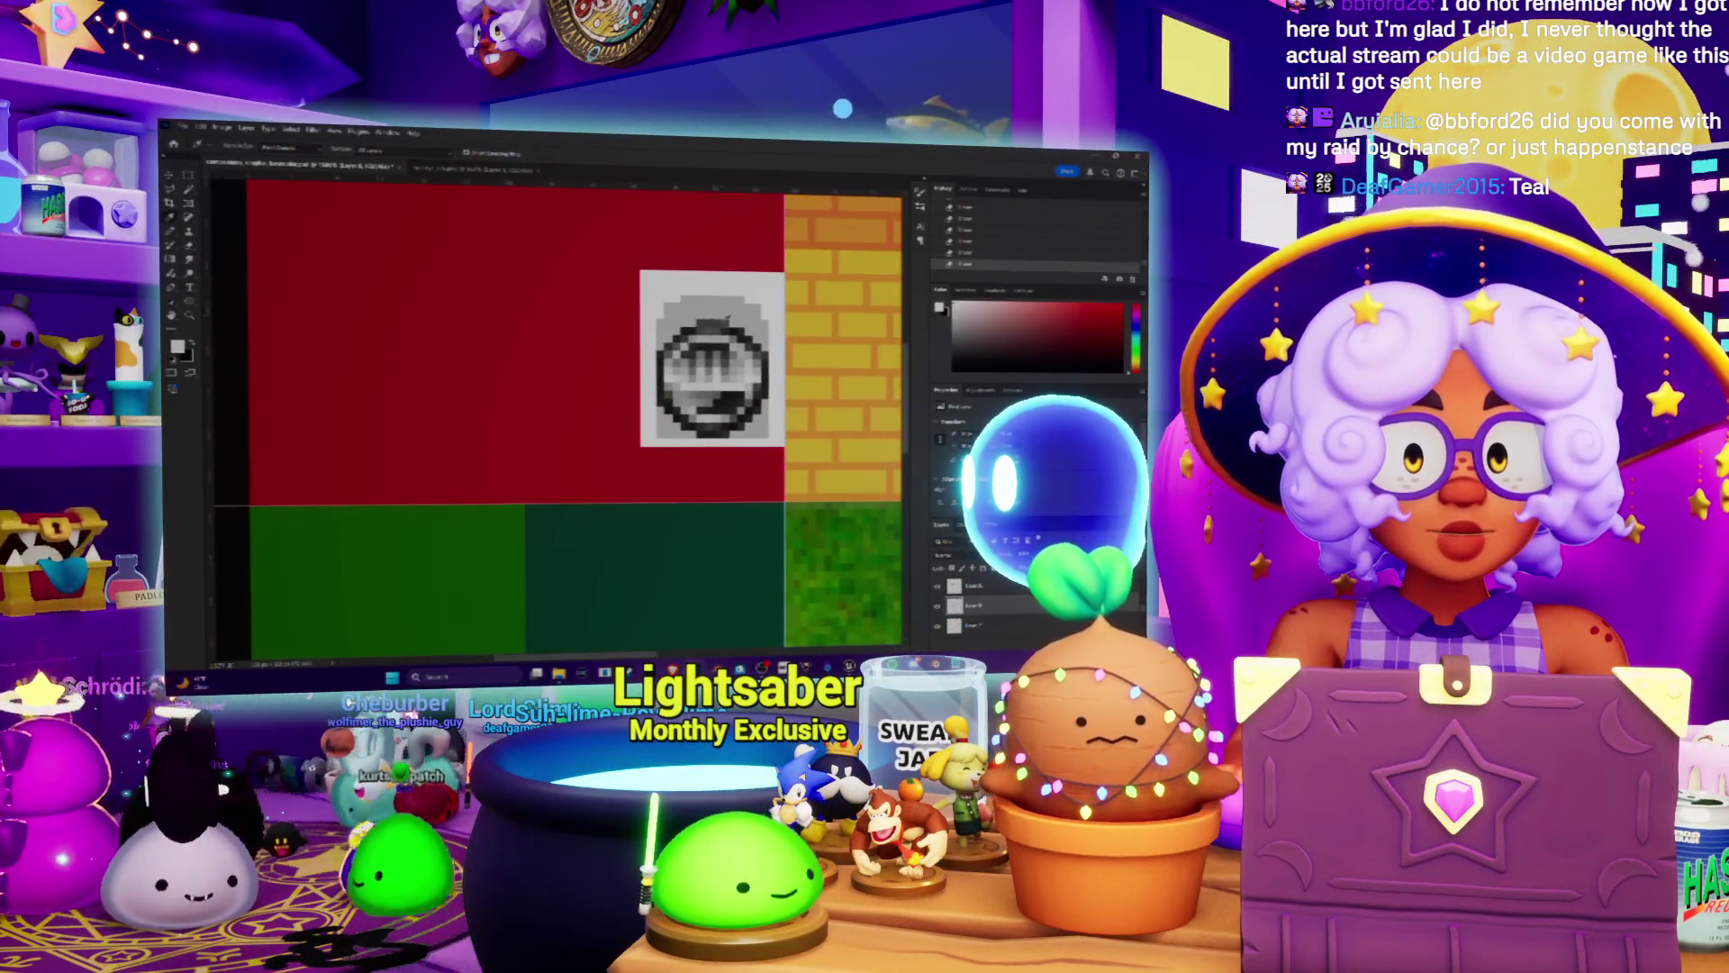
scroll(729, 316, "up", 1, "alt")
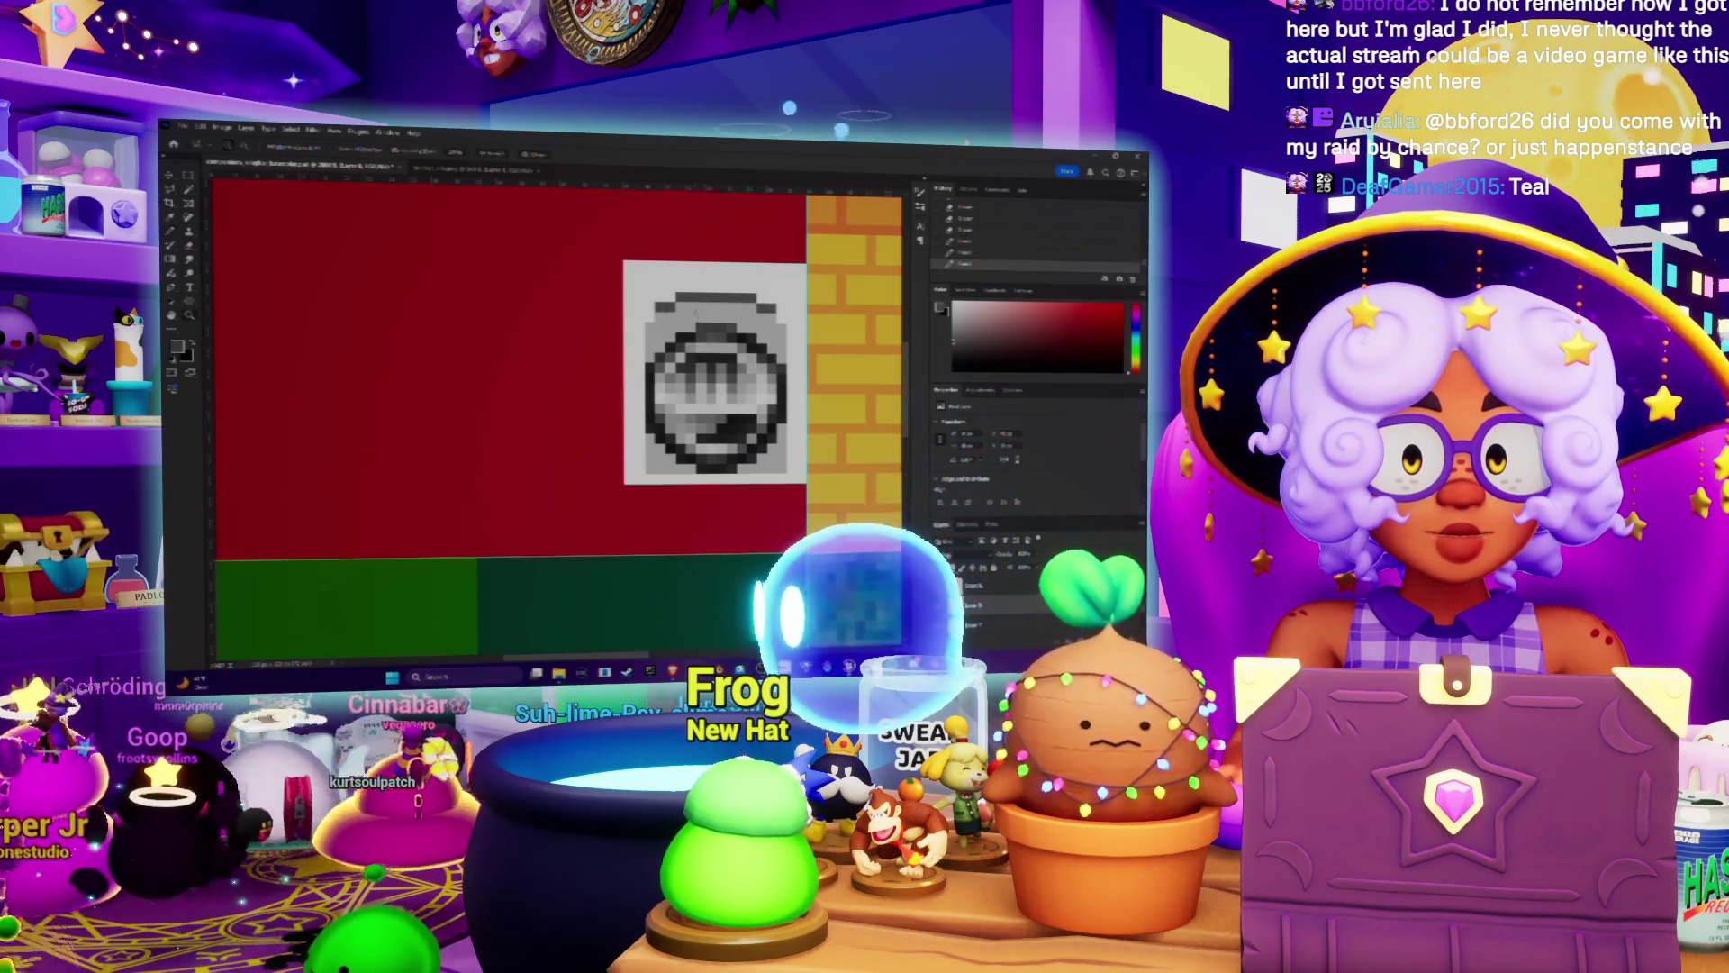
scroll(699, 309, "up", 1, "alt")
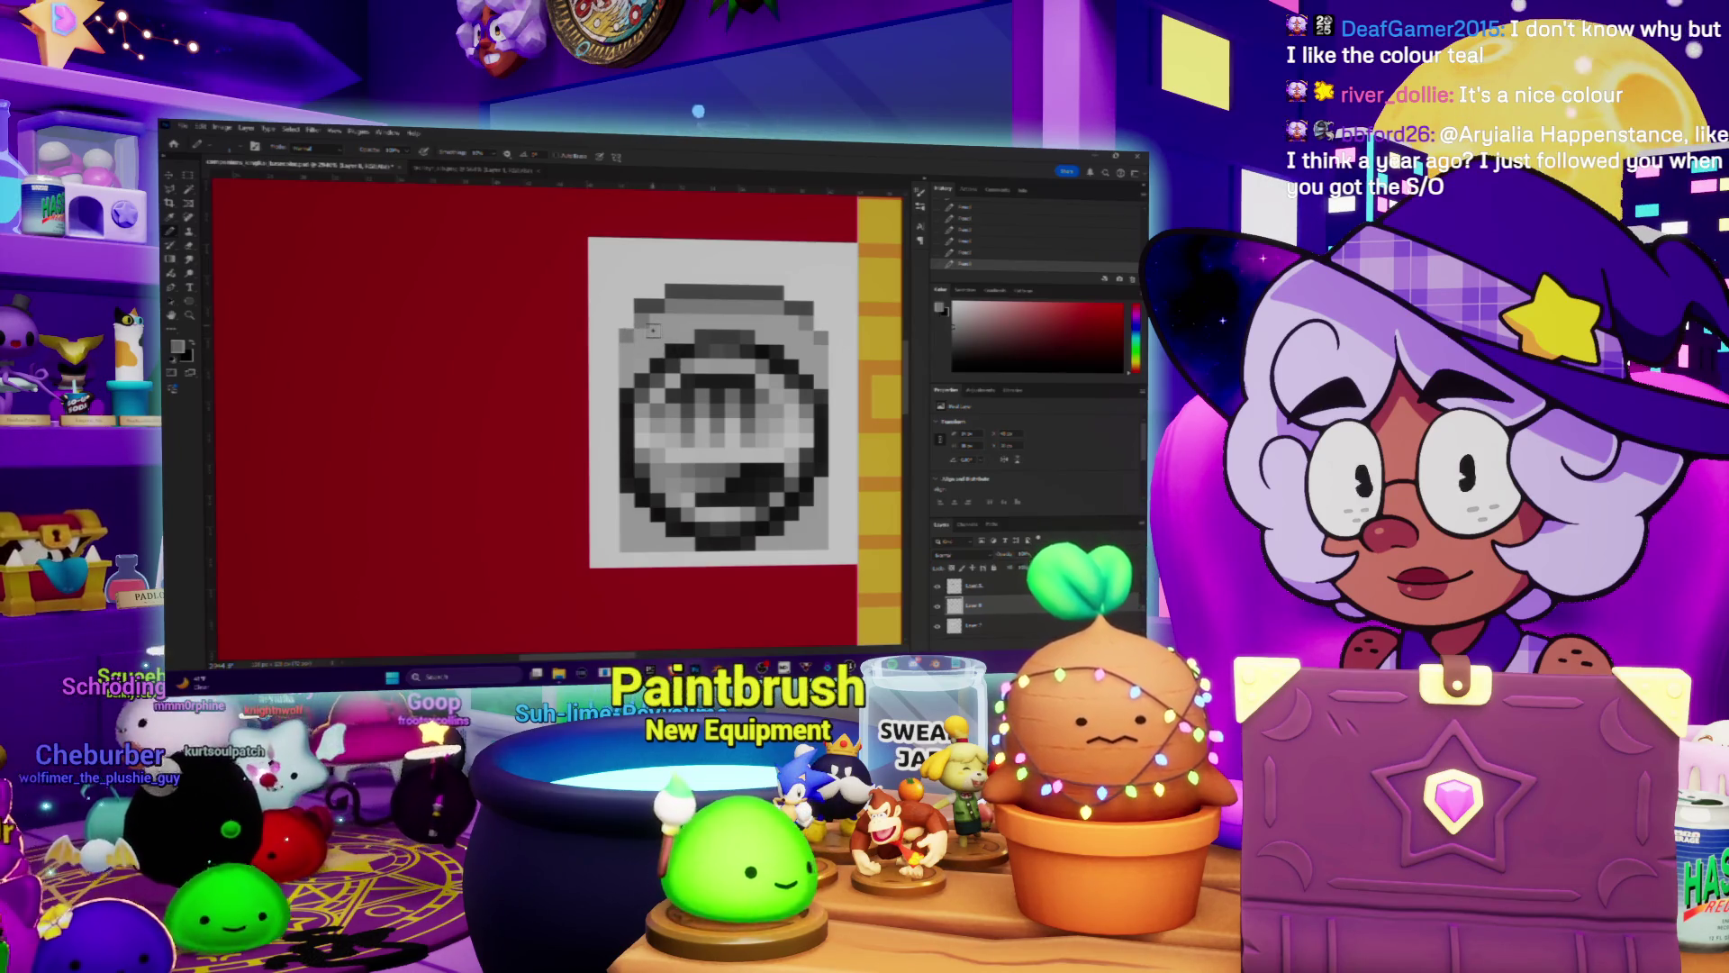
scroll(723, 407, "down", 3, "alt")
scroll(722, 406, "up", 3, "alt")
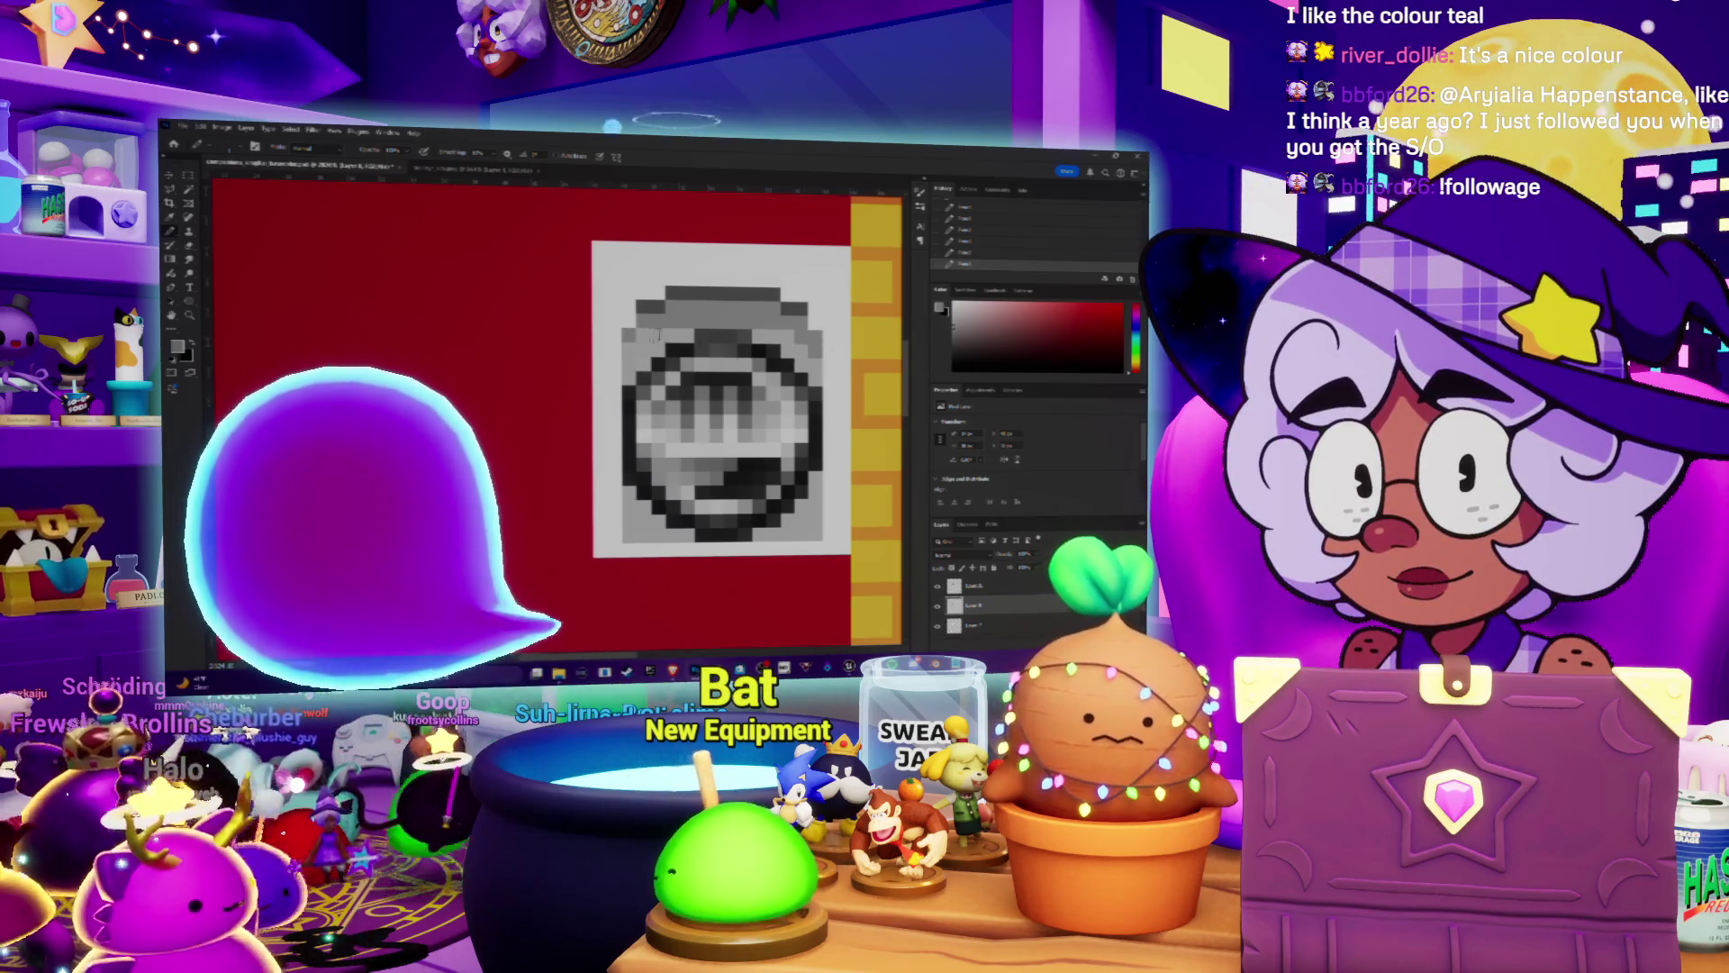
Zoom out with Ctrl+minus to see the whole atlas after retouching the badge pixels
key("ctrl+minus")
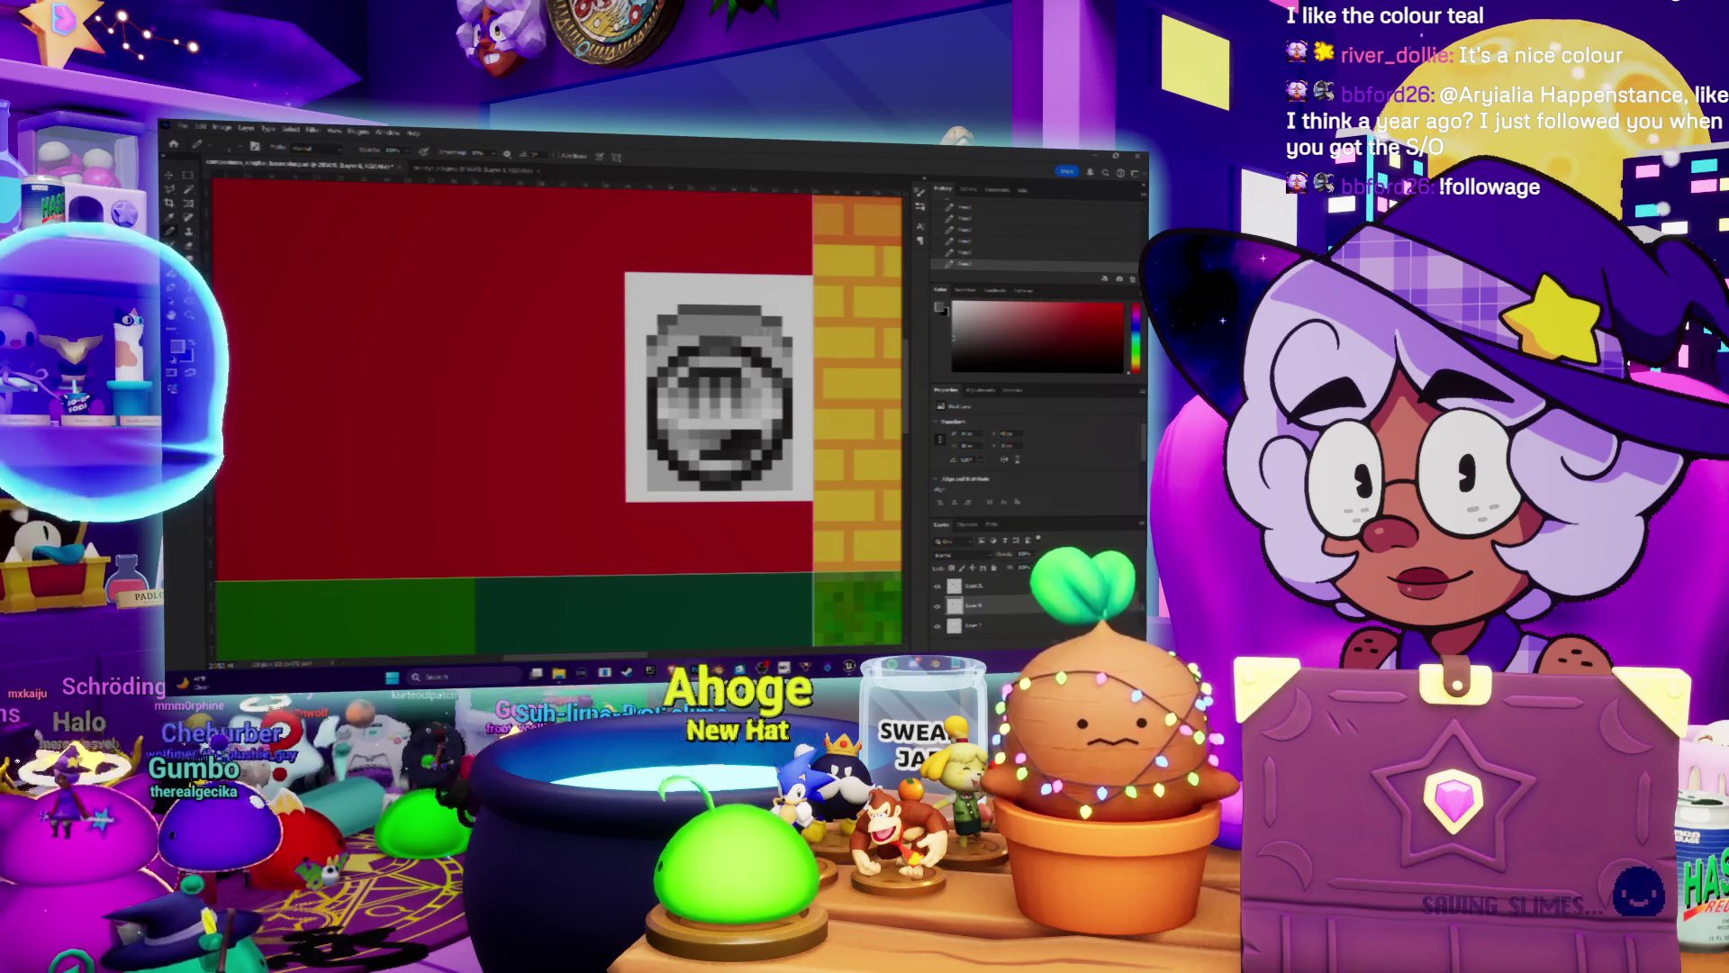
scroll(794, 372, "down", 2, "alt")
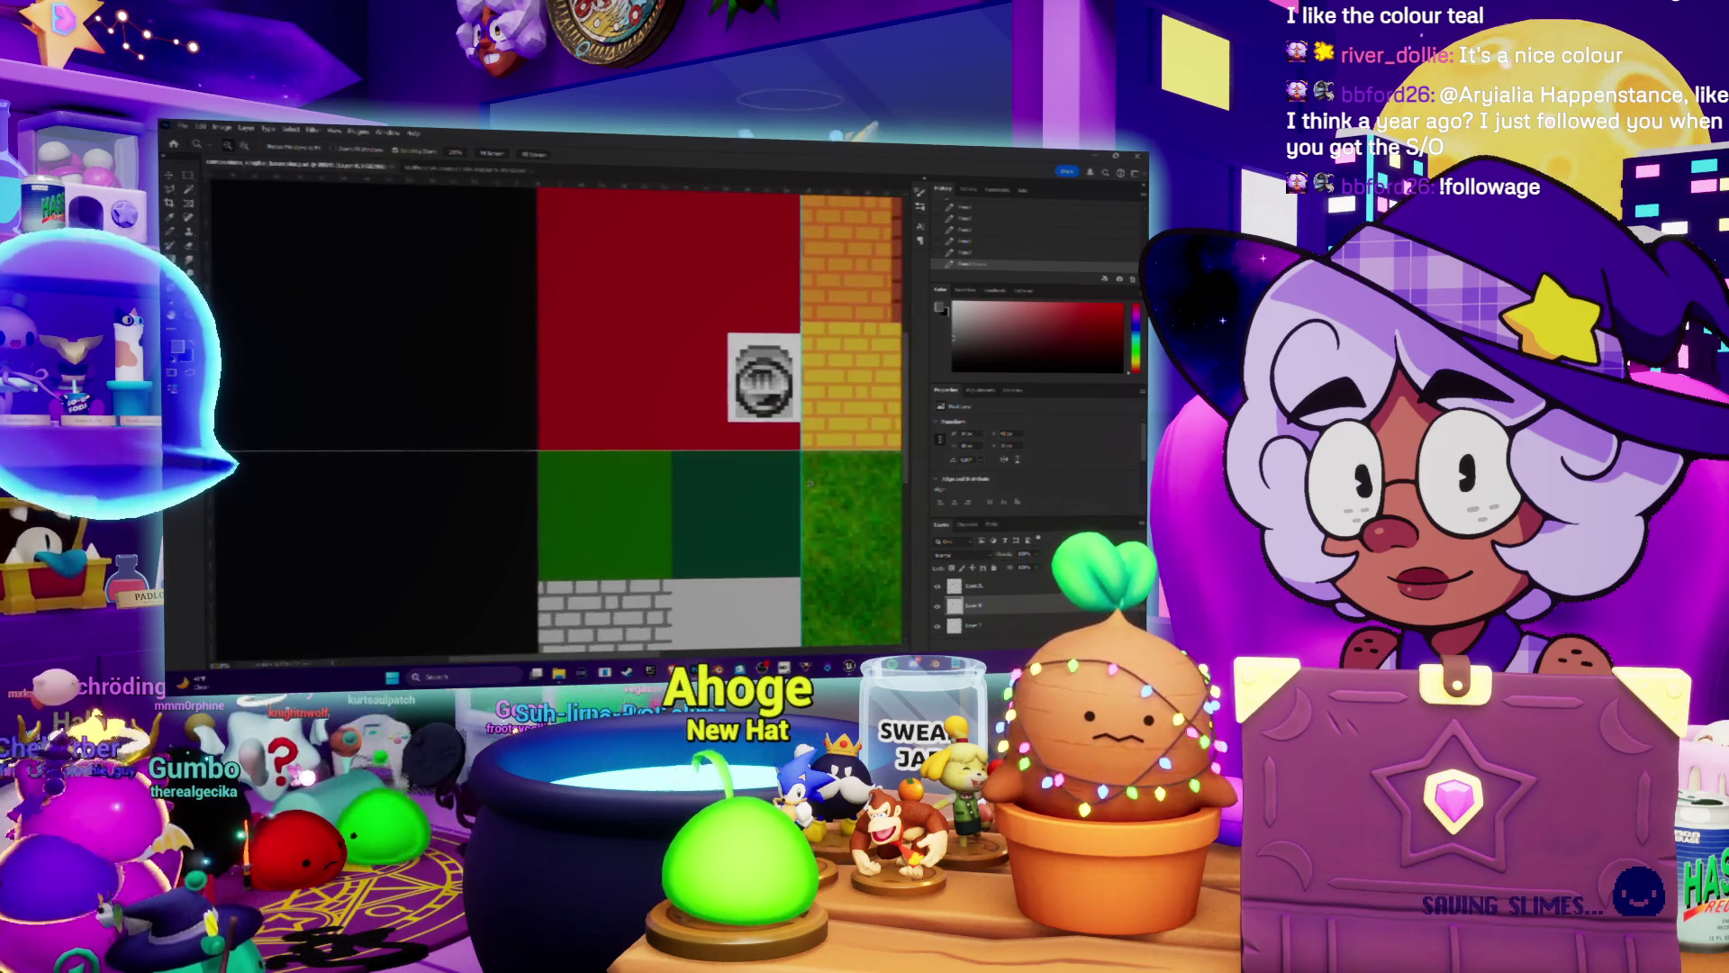
scroll(788, 416, "up", 2, "alt")
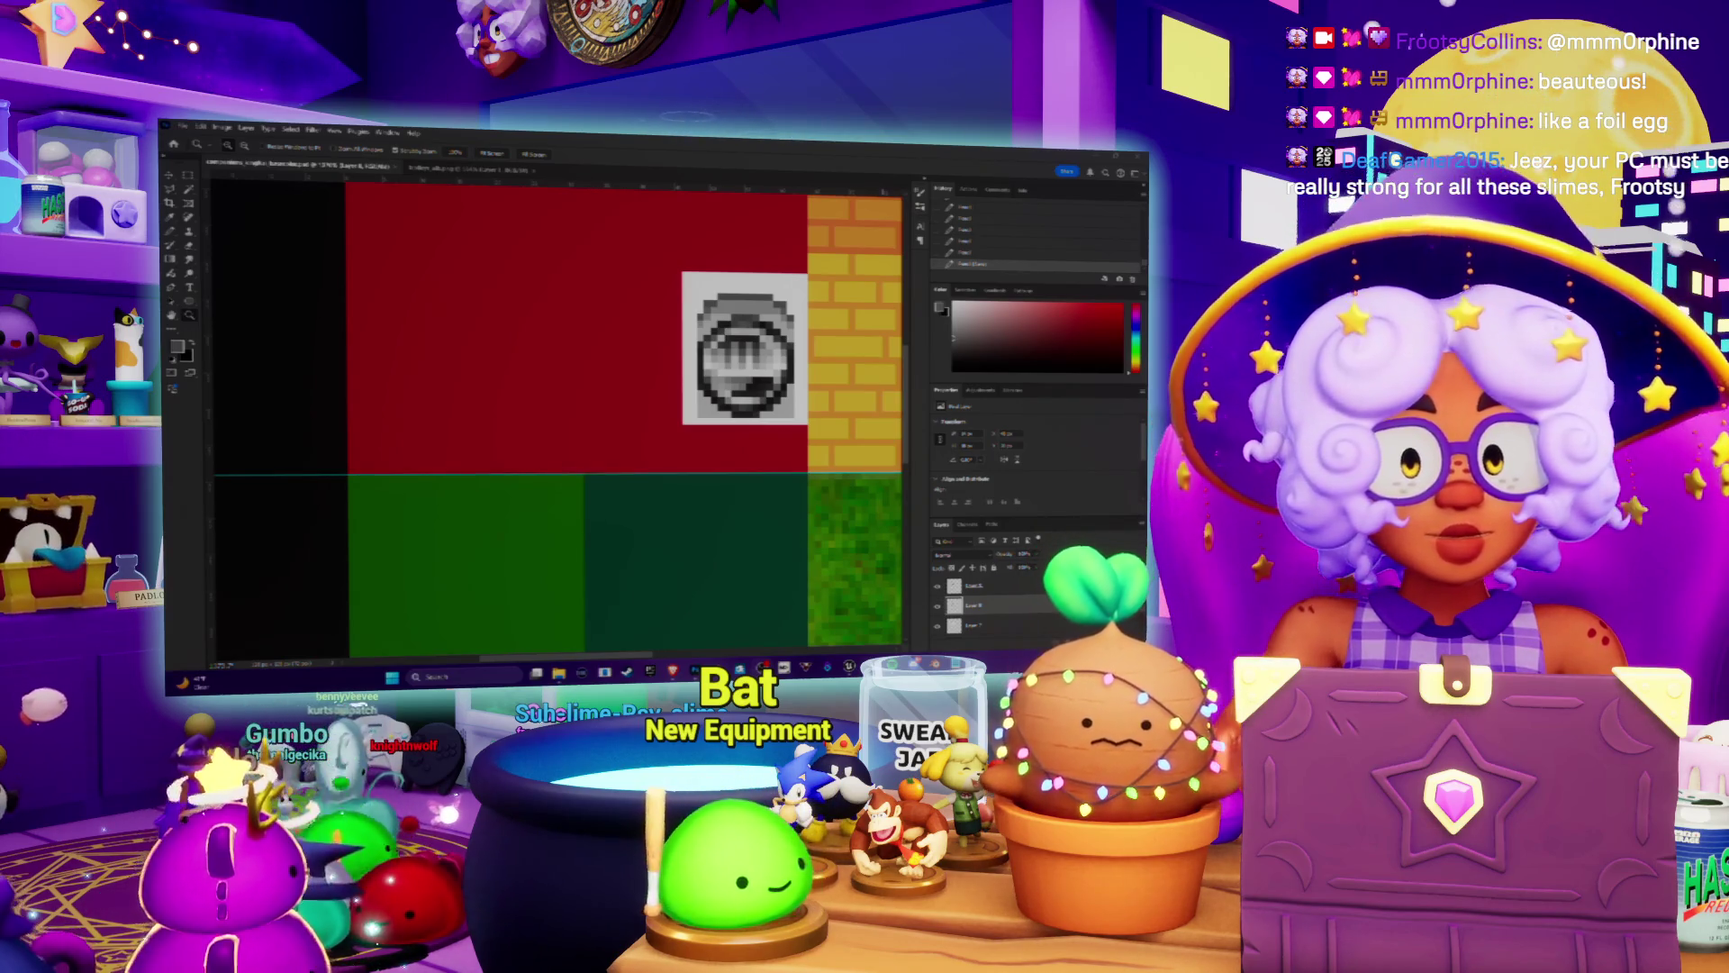
scroll(740, 417, "up", 2, "alt")
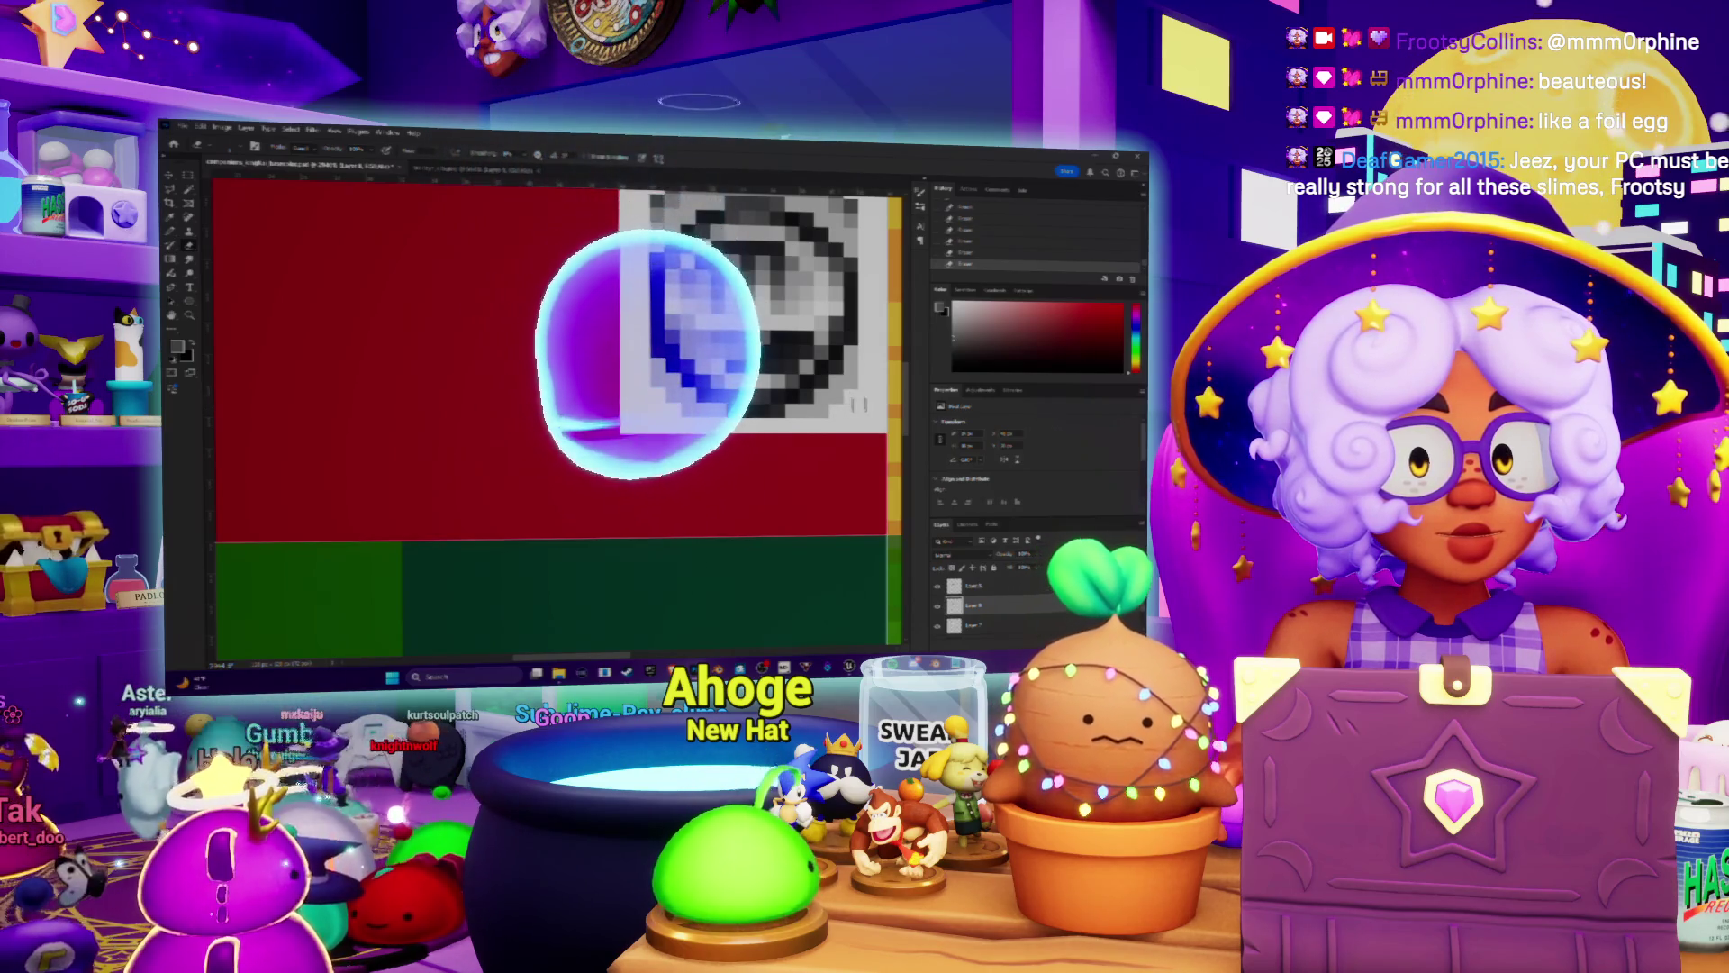
scroll(851, 406, "down", 3, "alt")
Zoom in on the atlas to check the coin, then switch back to the Blender scene
key("ctrl+plus")
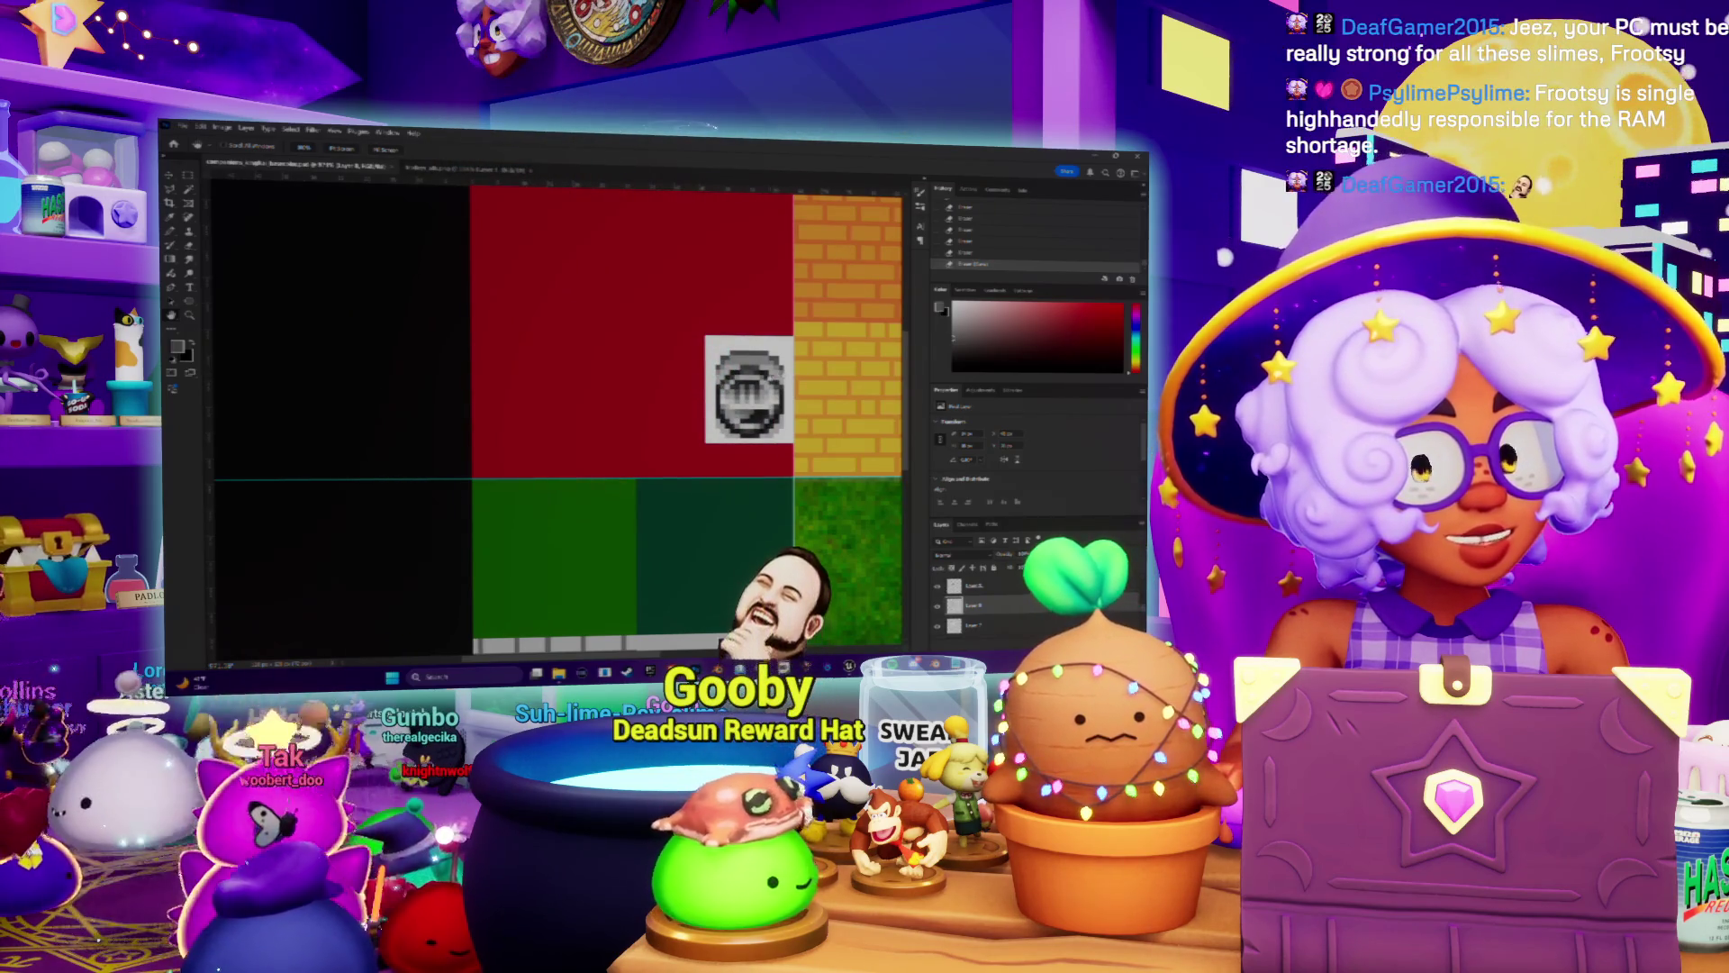
scroll(774, 372, "up", 2)
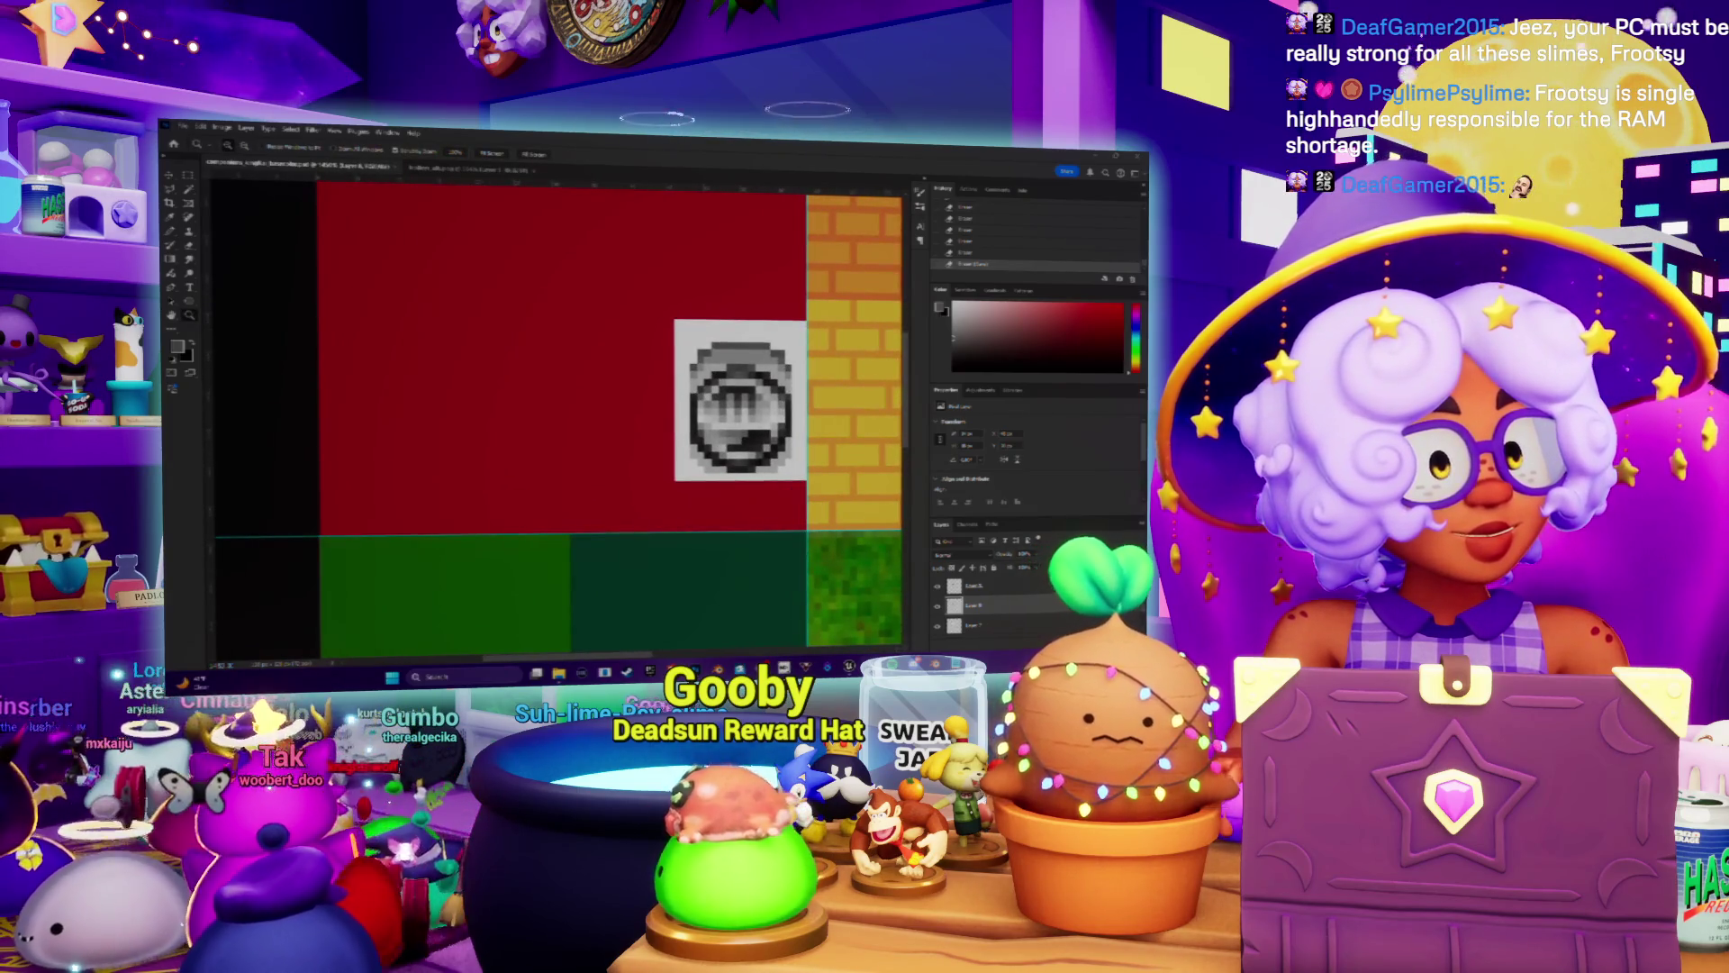
scroll(723, 337, "down", 2)
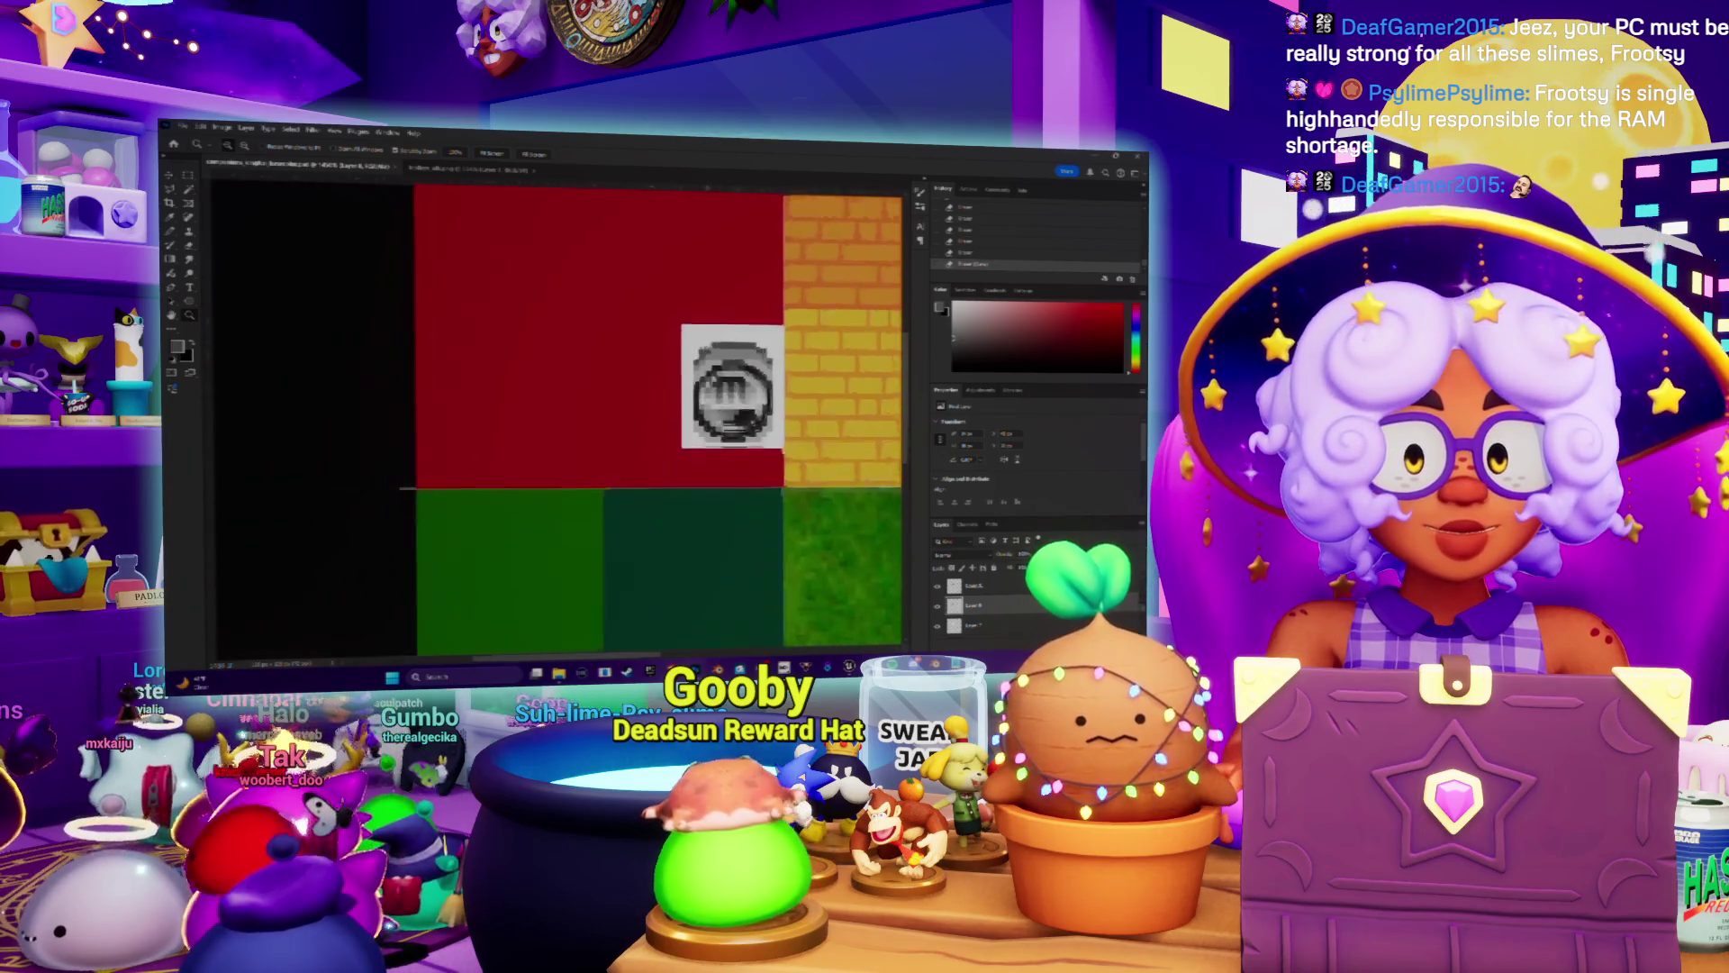
key("alt+Tab")
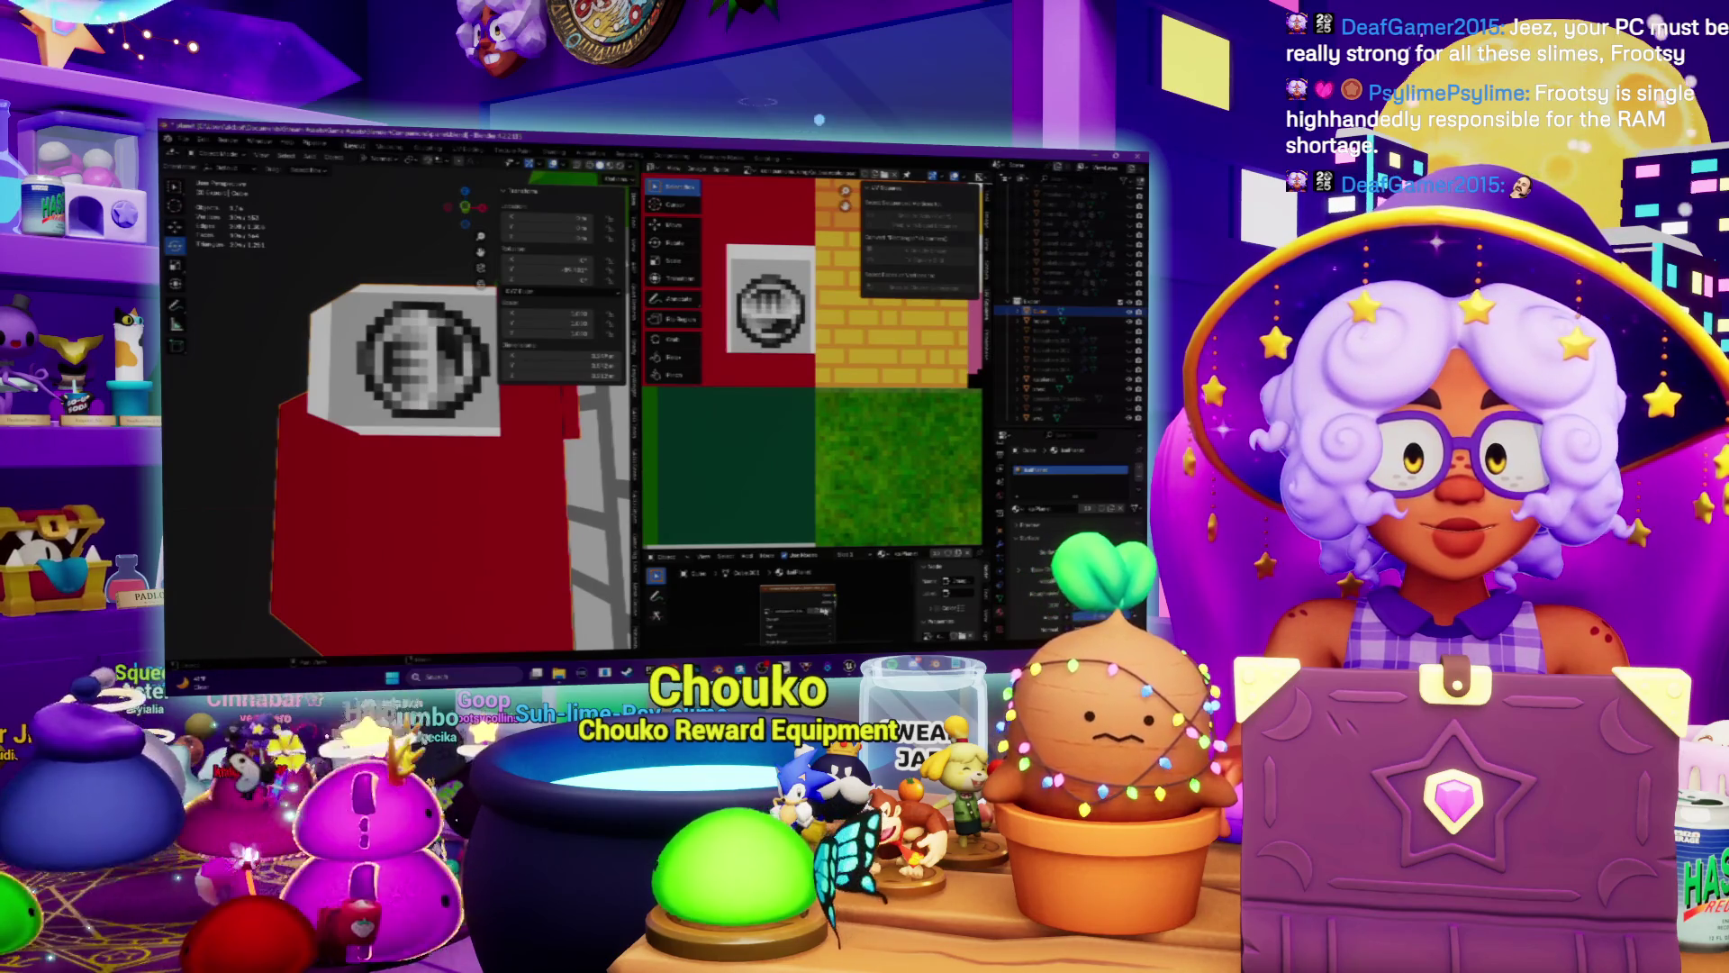
Reload the edited texture atlas and inspect the updated coin badge on the vehicle
key("alt+o")
key("Return")
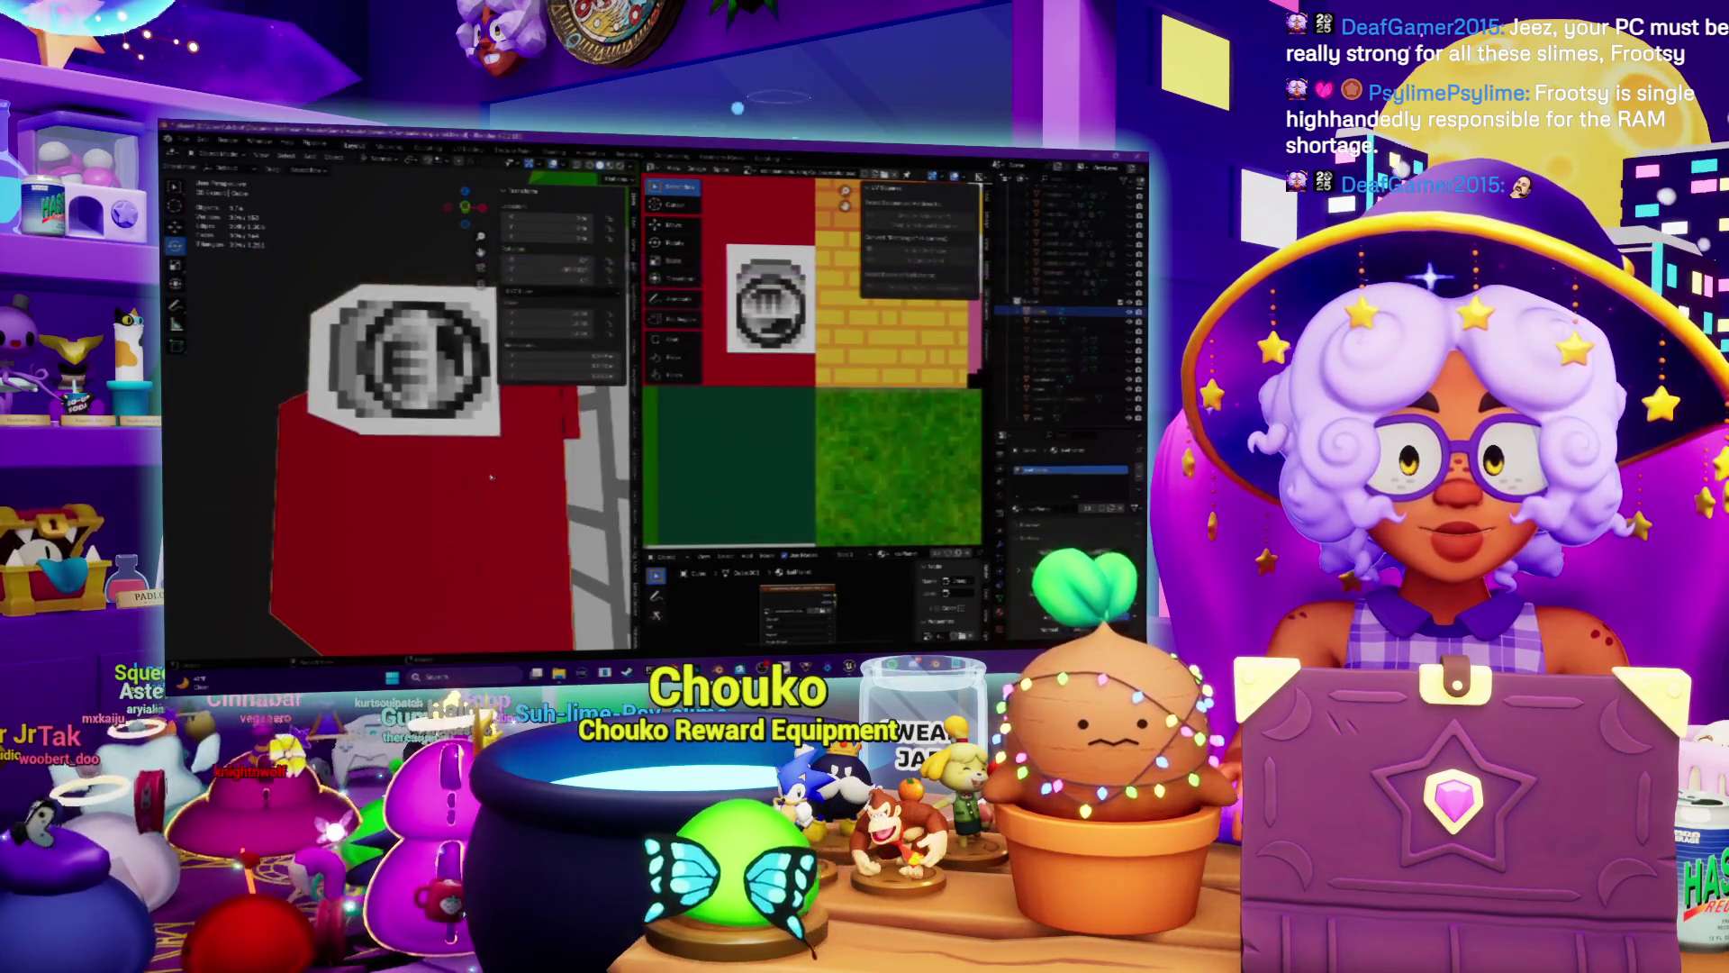
mouse_move(445, 433)
middle_mouse_down()
mouse_move(511, 459)
mouse_move(439, 425)
mouse_move(476, 446)
mouse_move(479, 408)
middle_mouse_up()
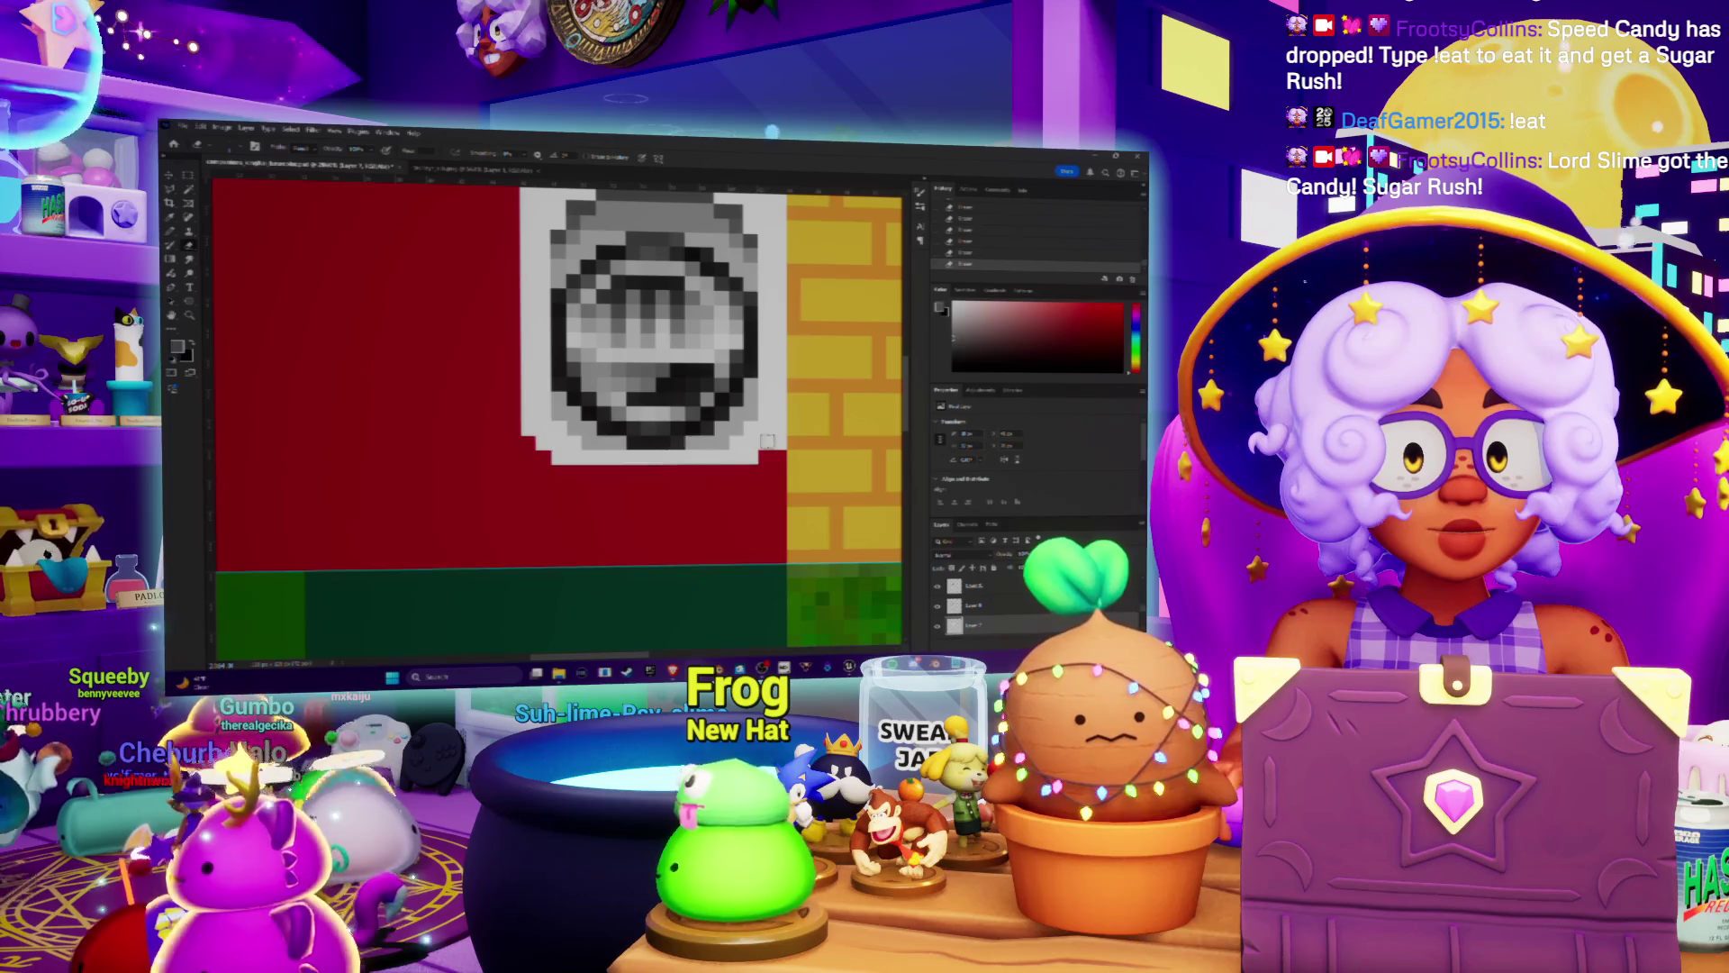
scroll(715, 356, "down", 5, "alt")
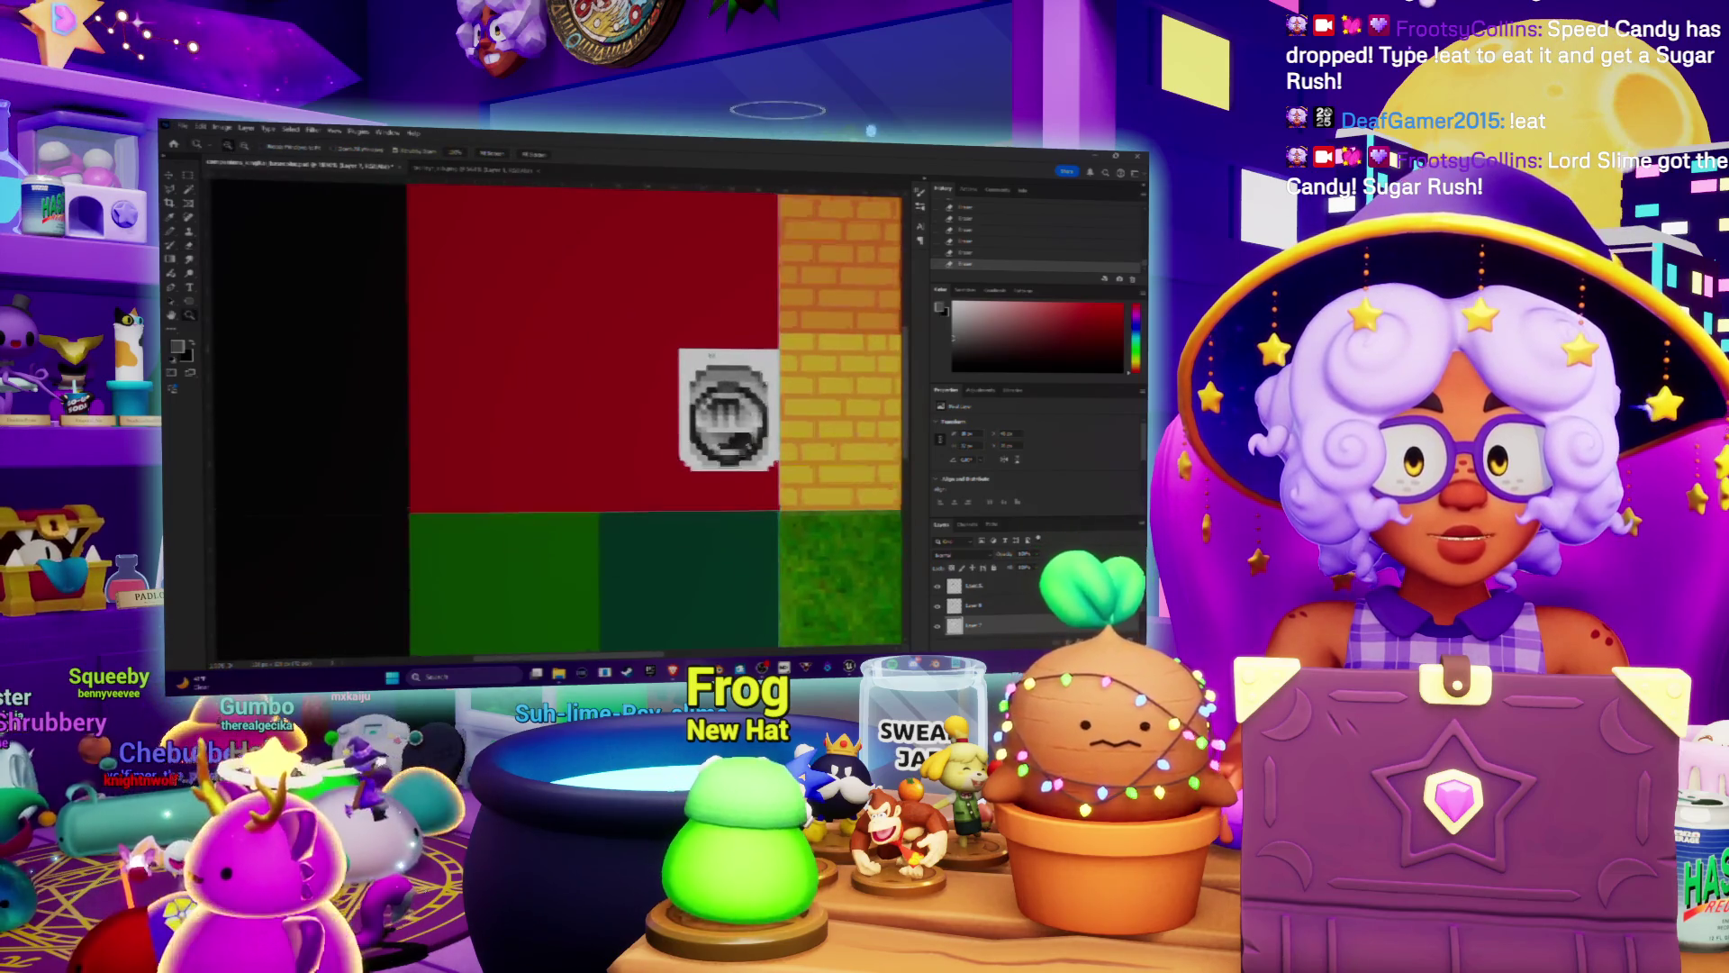
scroll(715, 355, "up", 3, "alt")
scroll(790, 484, "up", 2, "alt")
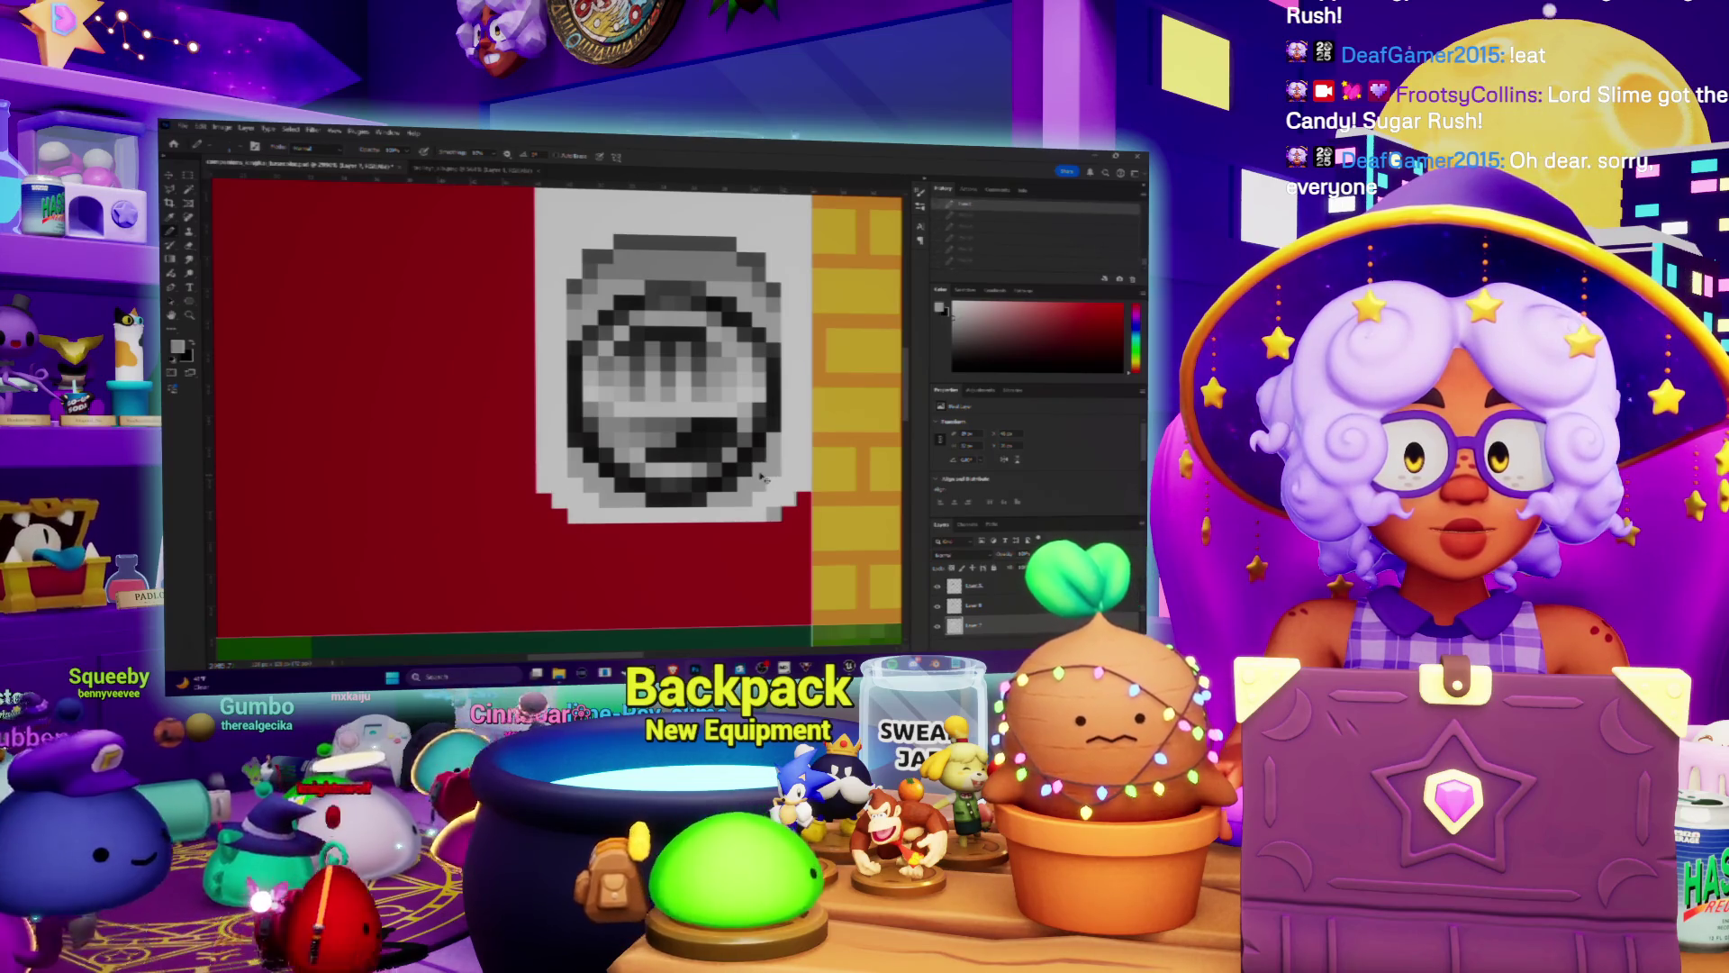
scroll(756, 500, "down", 3, "alt")
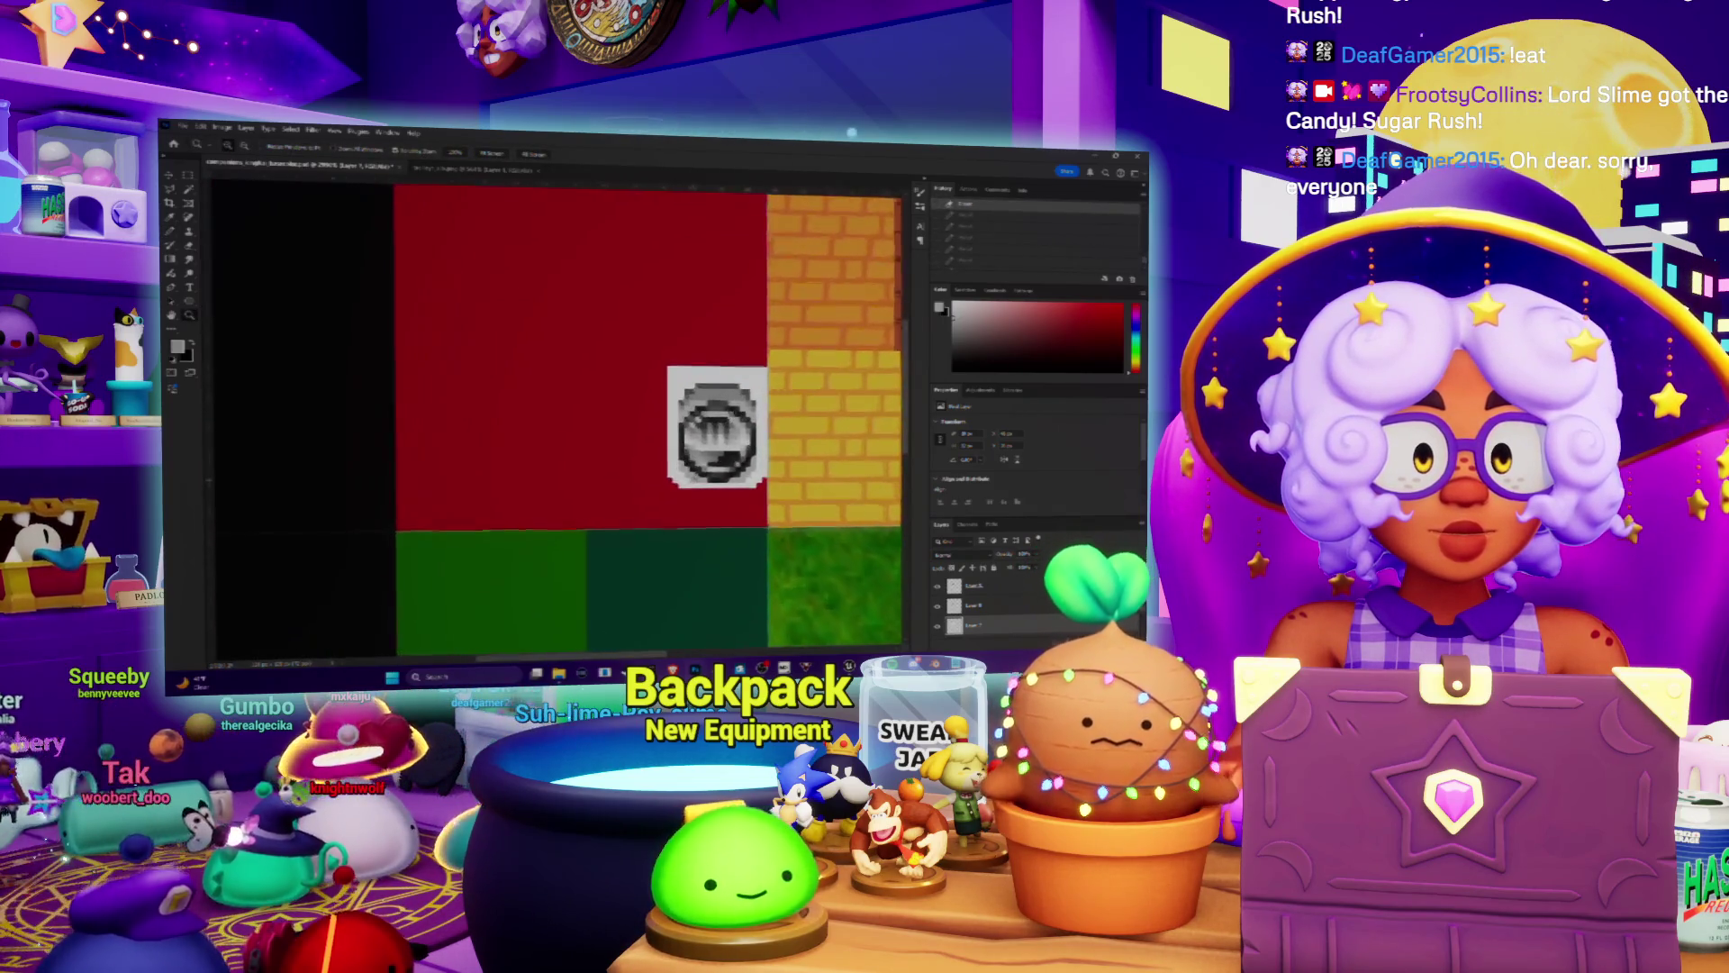
scroll(789, 446, "down", 2, "alt")
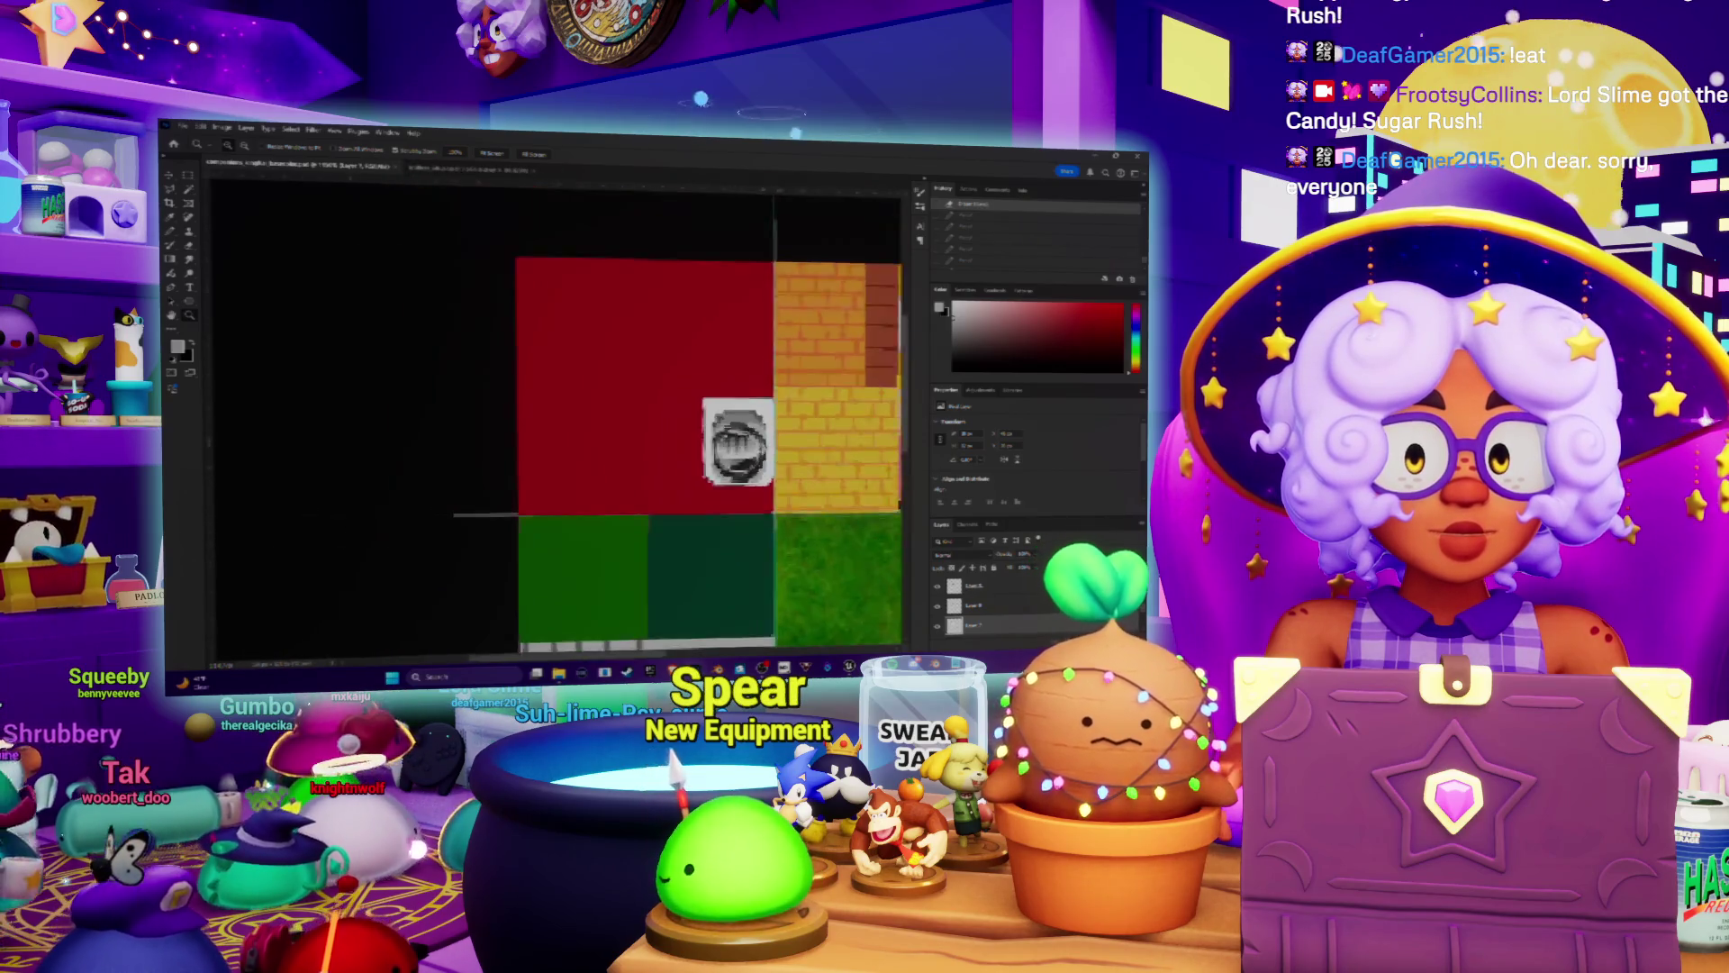
Switch from Photoshop back to the Blender scene
key("alt+Tab")
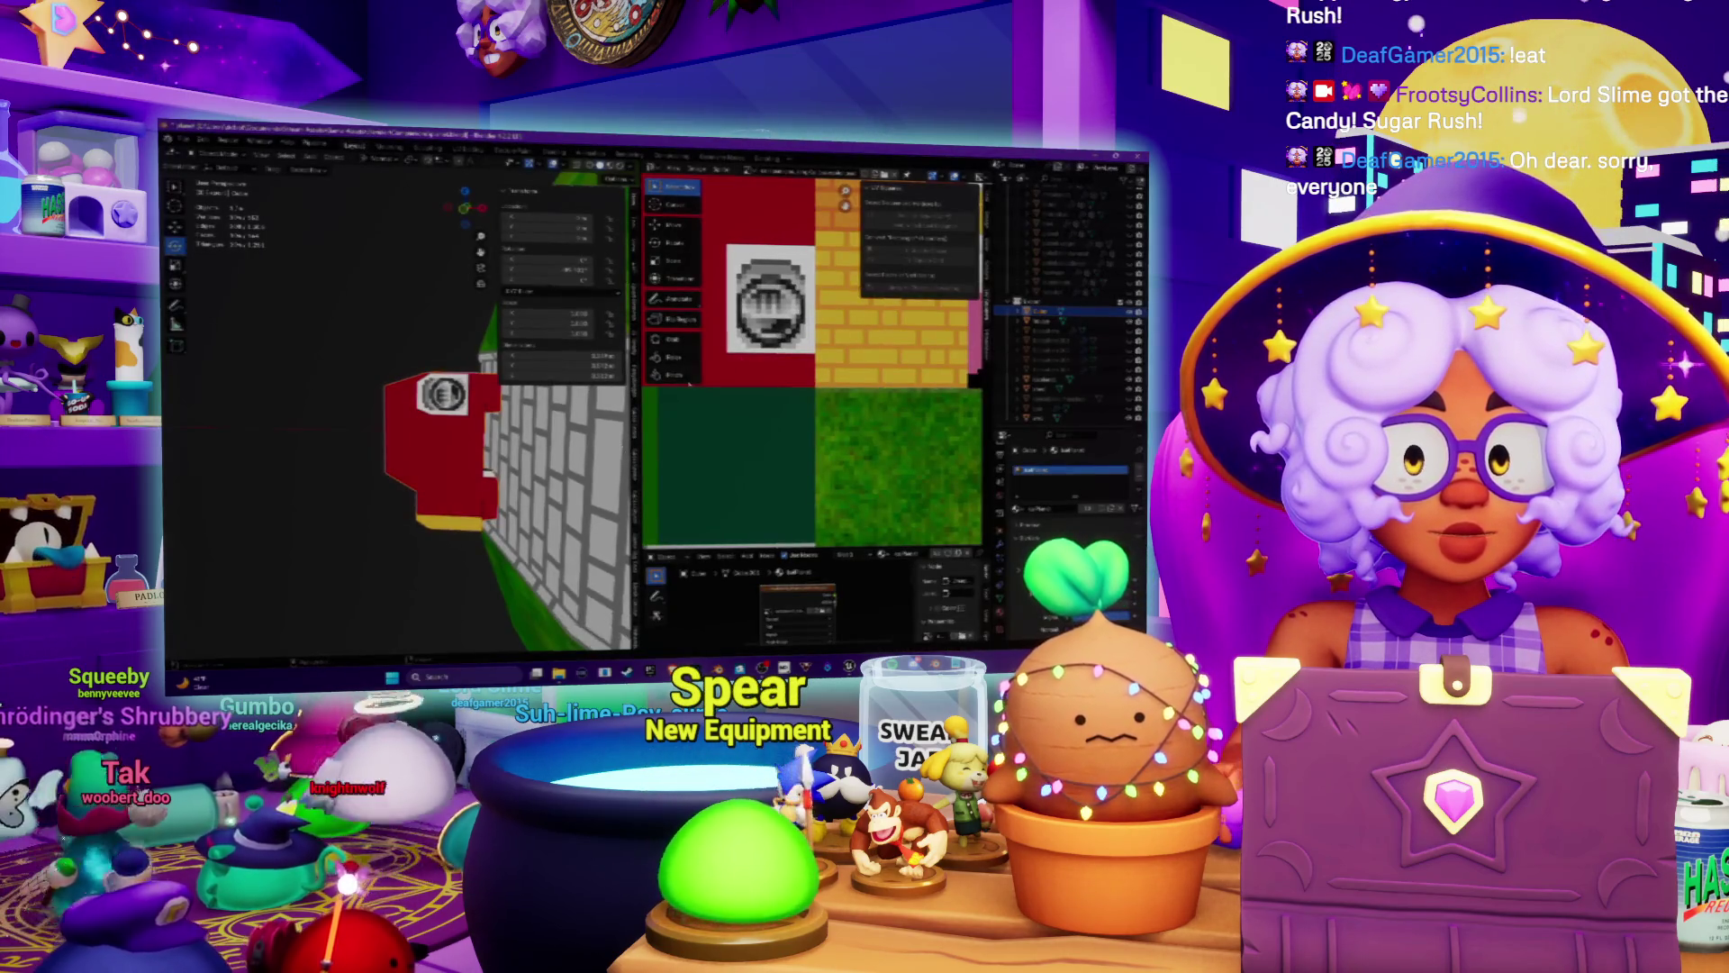
Reload the revised texture atlas onto the vehicle and check it from the side
key("alt+o")
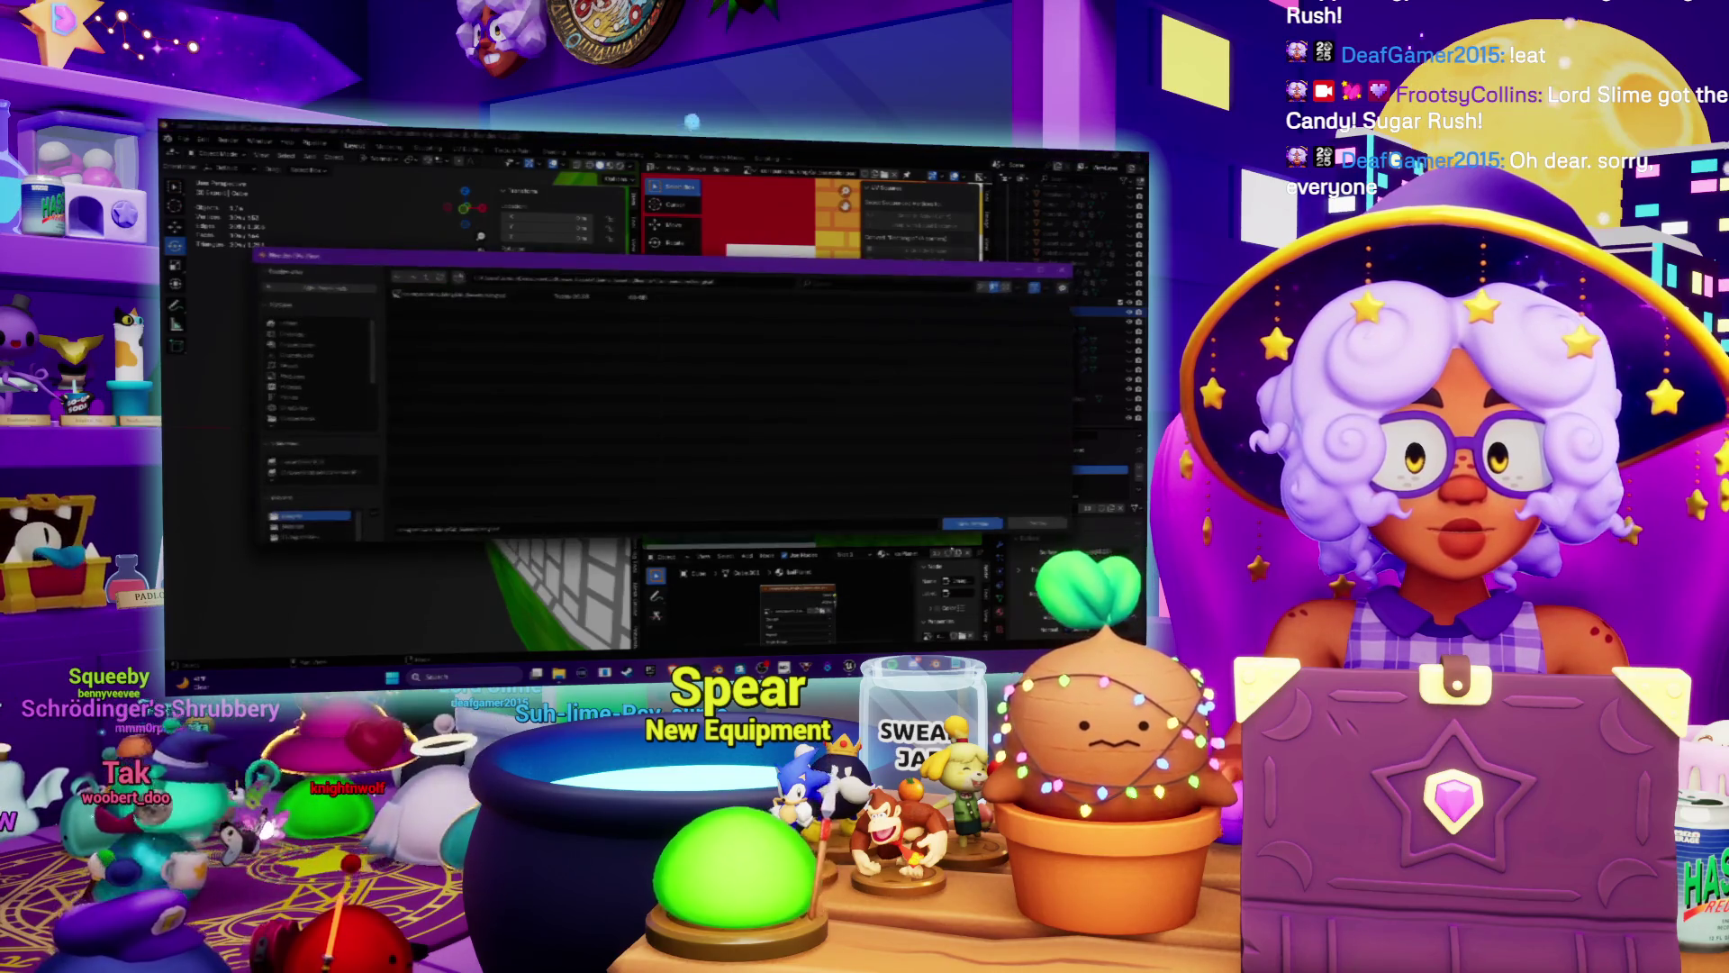
key("Escape")
mouse_move(406, 447)
middle_mouse_down()
mouse_move(369, 495)
mouse_move(447, 446)
mouse_move(447, 350)
mouse_move(393, 427)
middle_mouse_up()
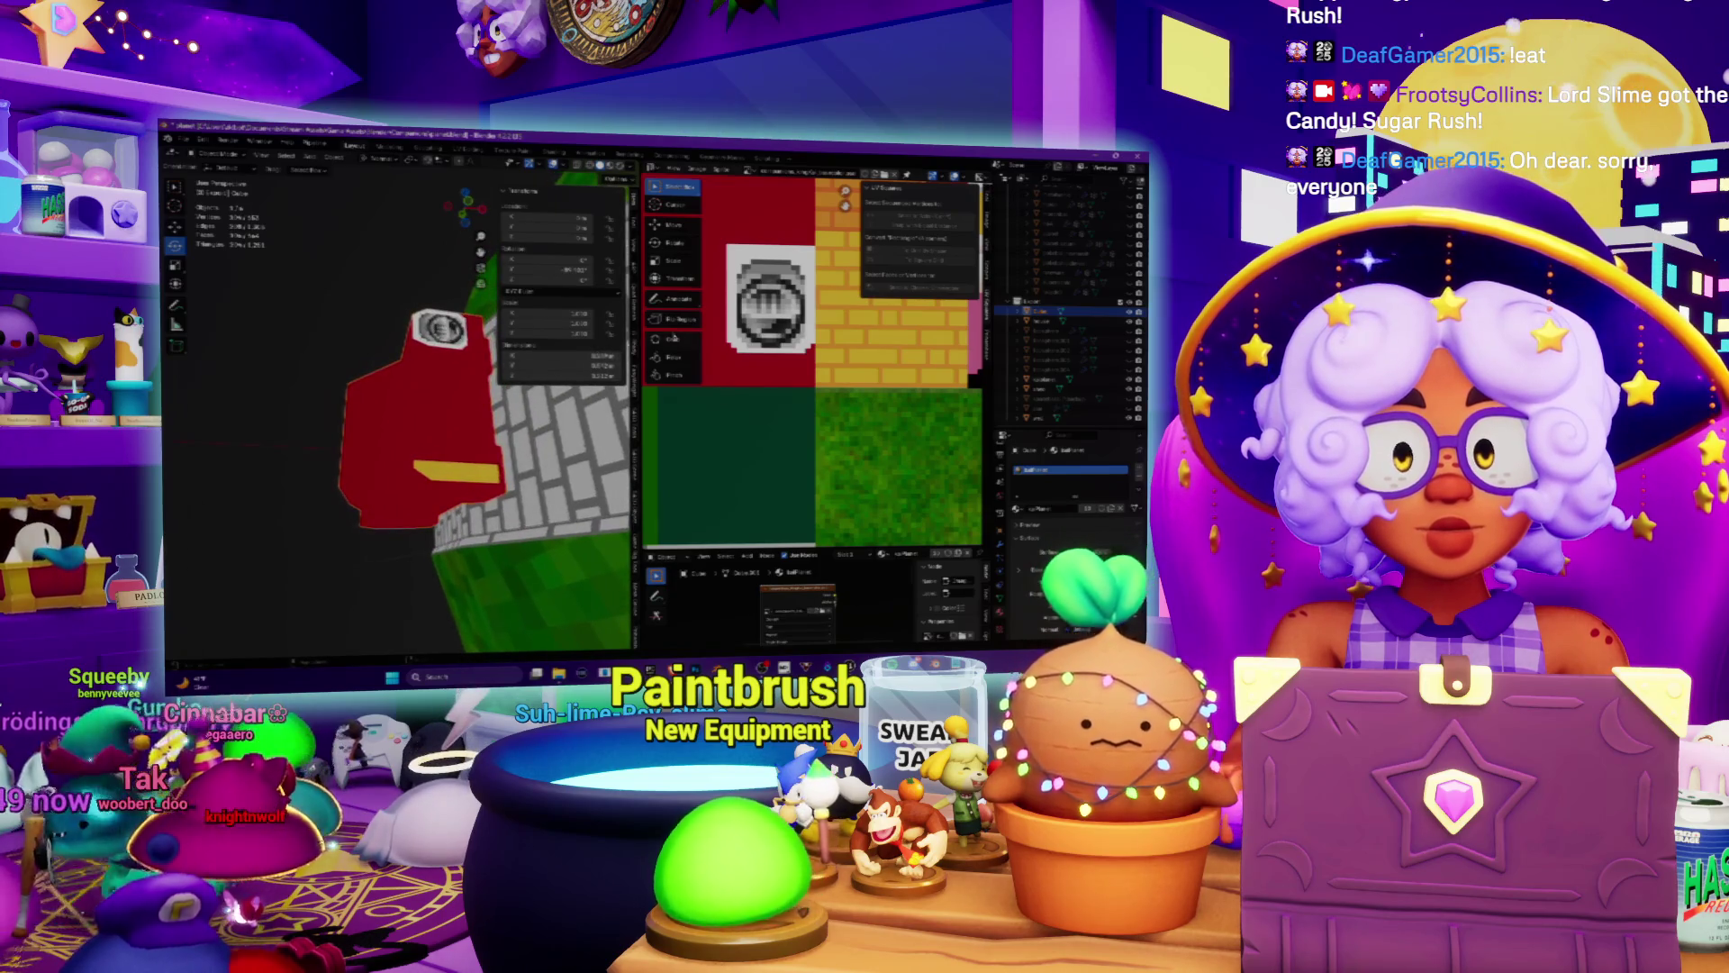
scroll(726, 329, "down", 2)
scroll(726, 330, "down", 2)
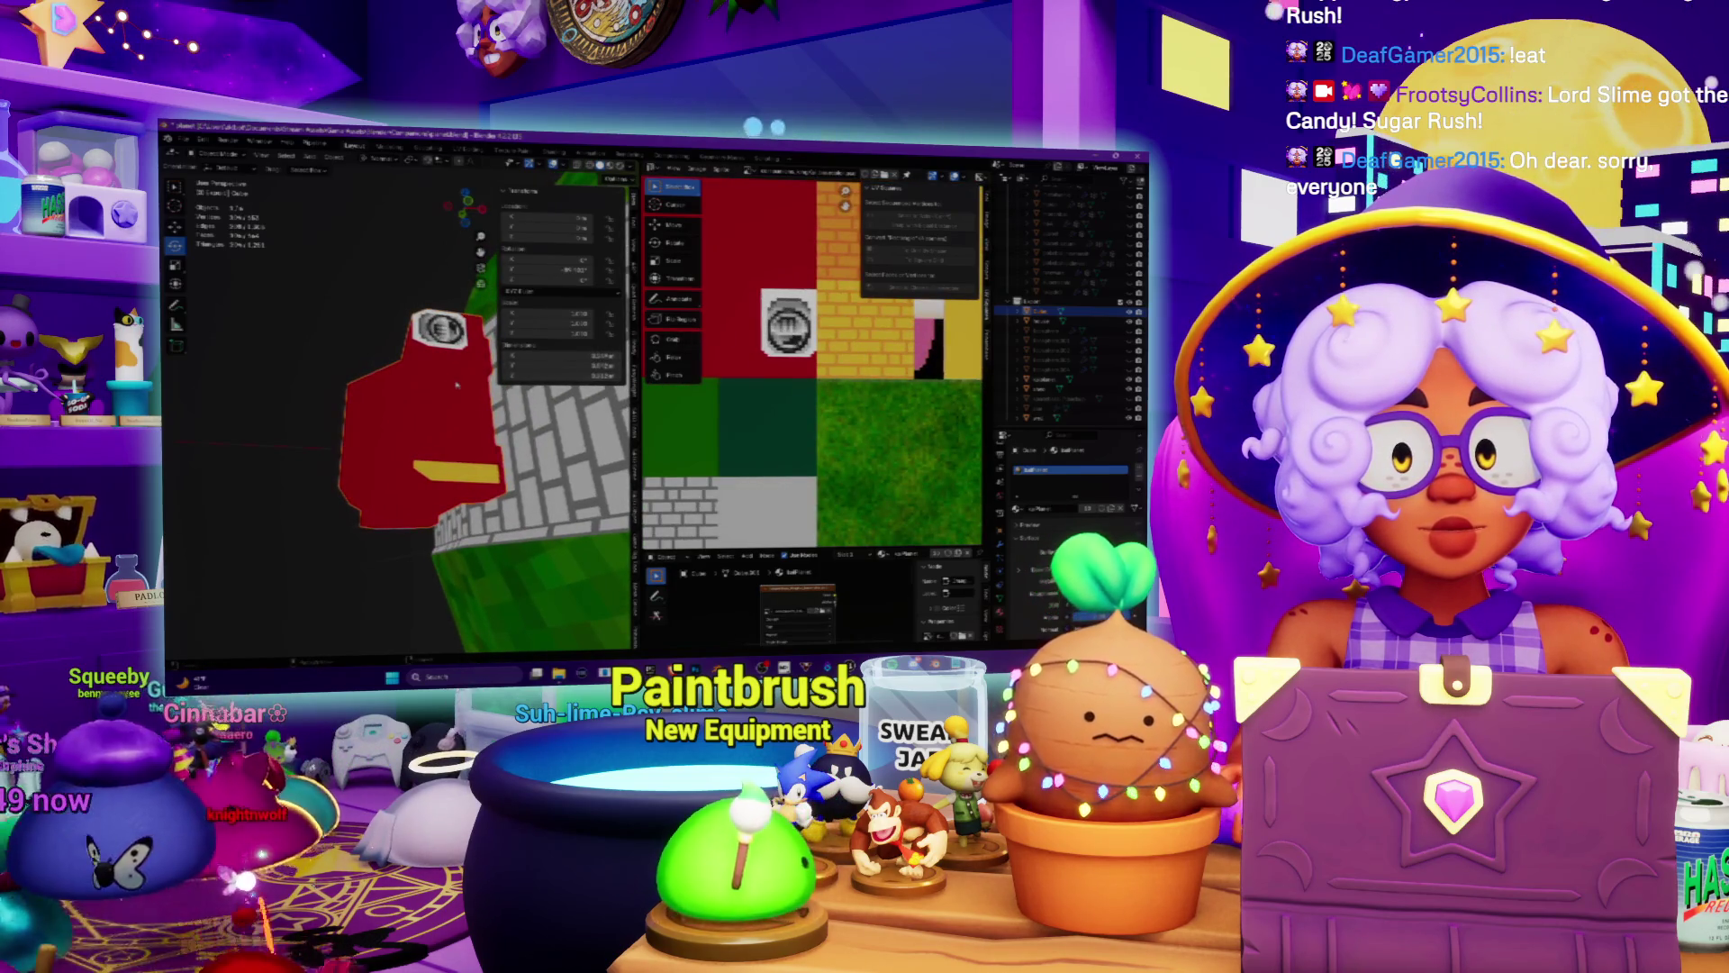
Switch the image editor to UV editing and start moving a UV face over the atlas
left_click(217, 222)
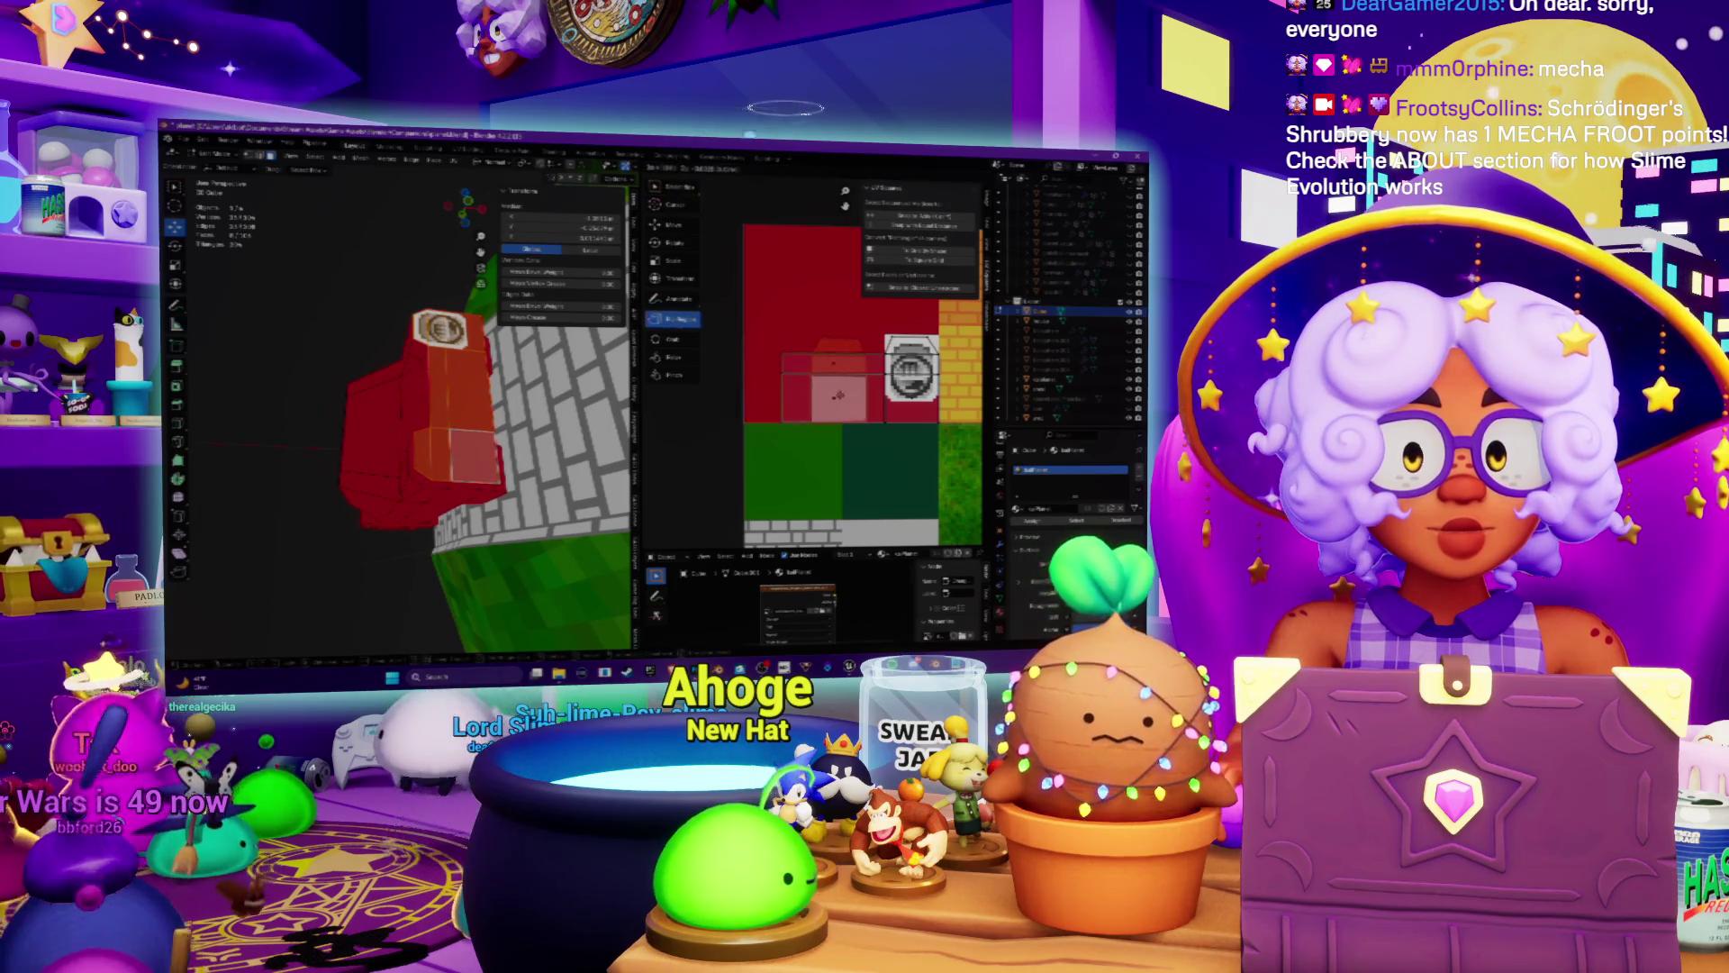
key("s")
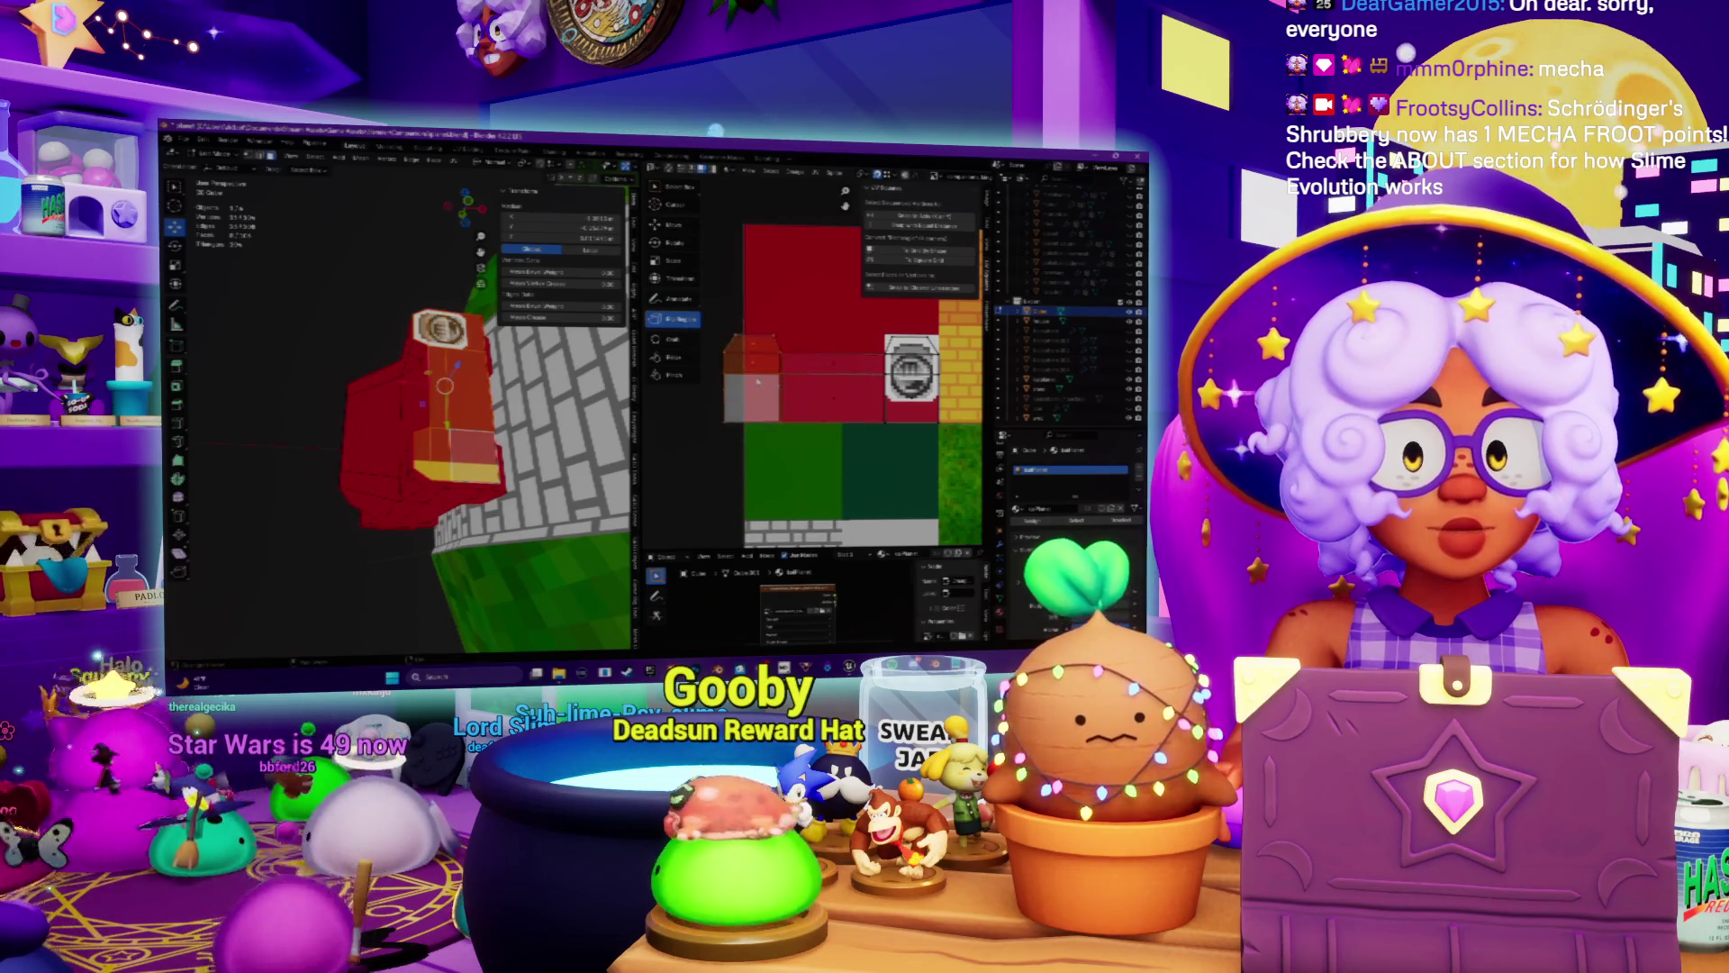
Position a second face's UVs over the coin badge so the vehicle carries two coin decals
left_click(778, 385)
right_click(744, 381)
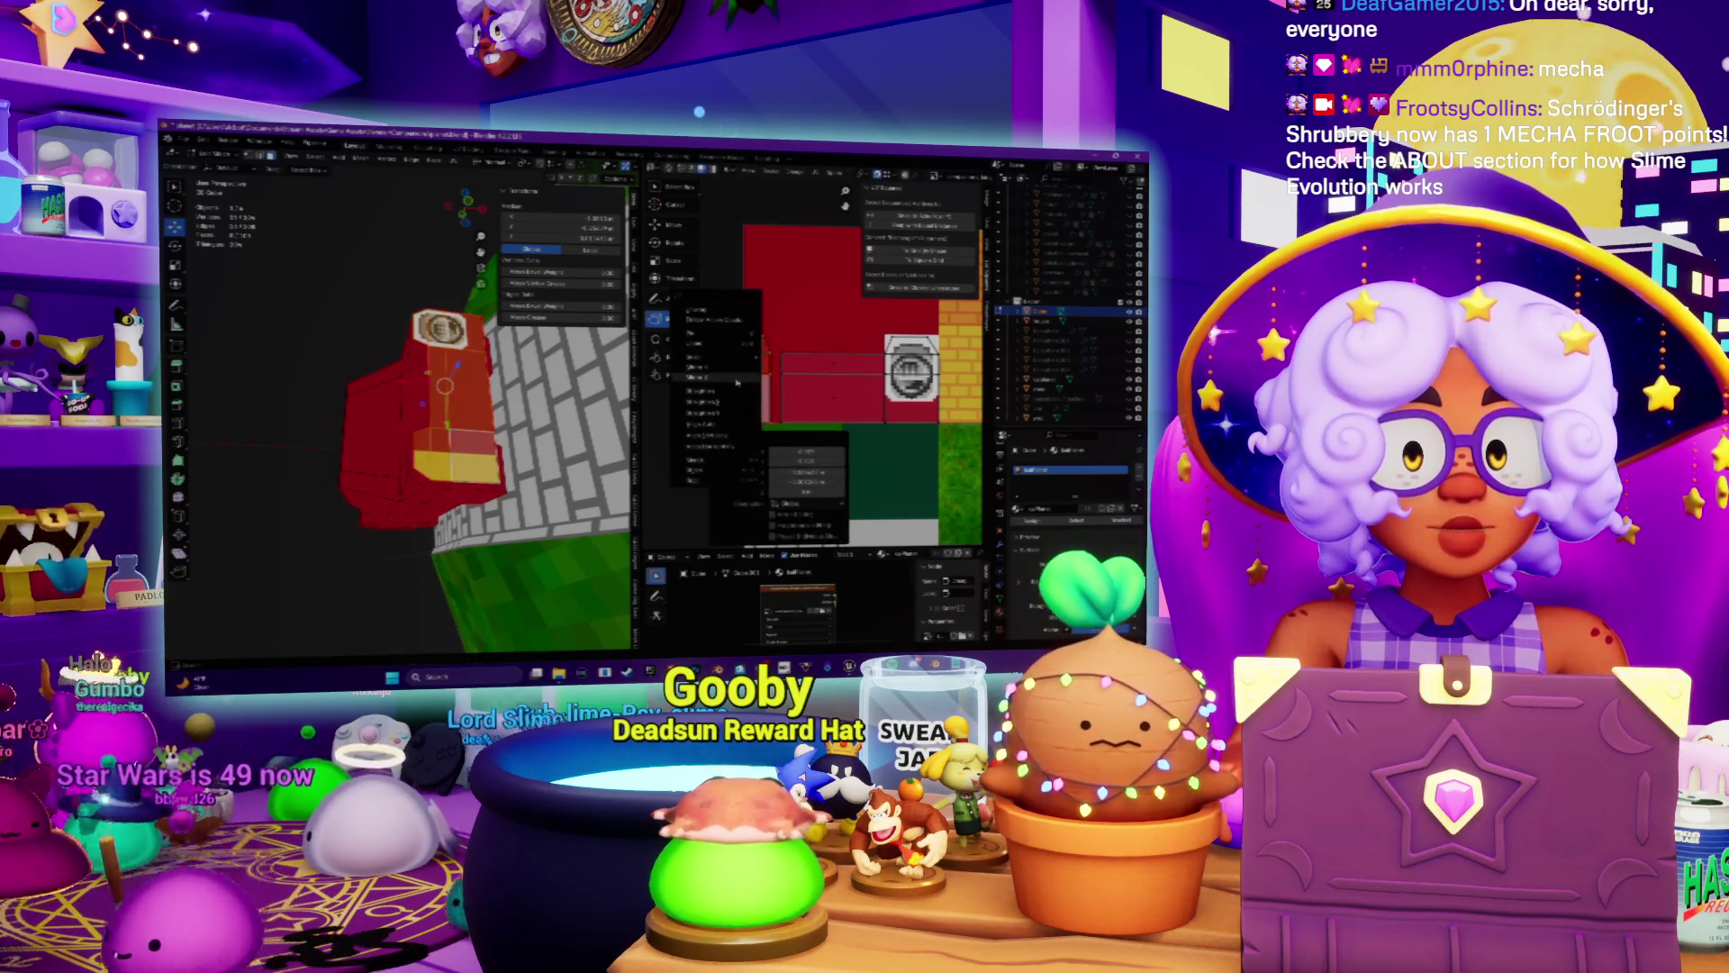
left_click(803, 466)
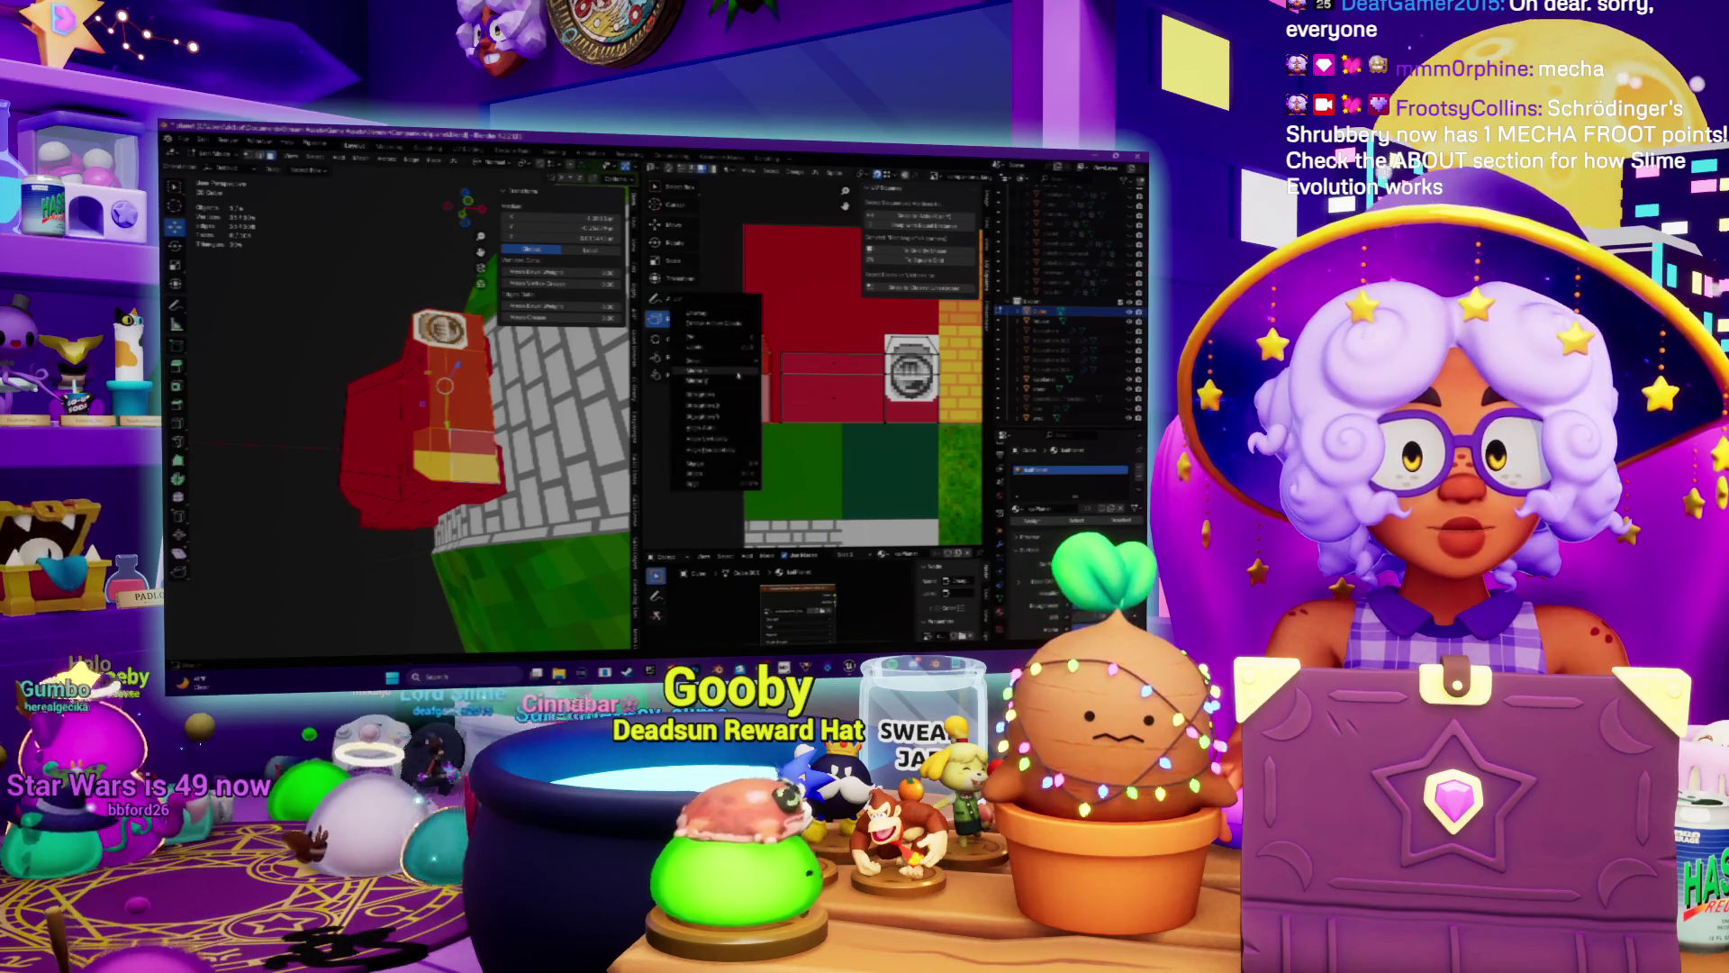
left_click(737, 372)
left_click(913, 372)
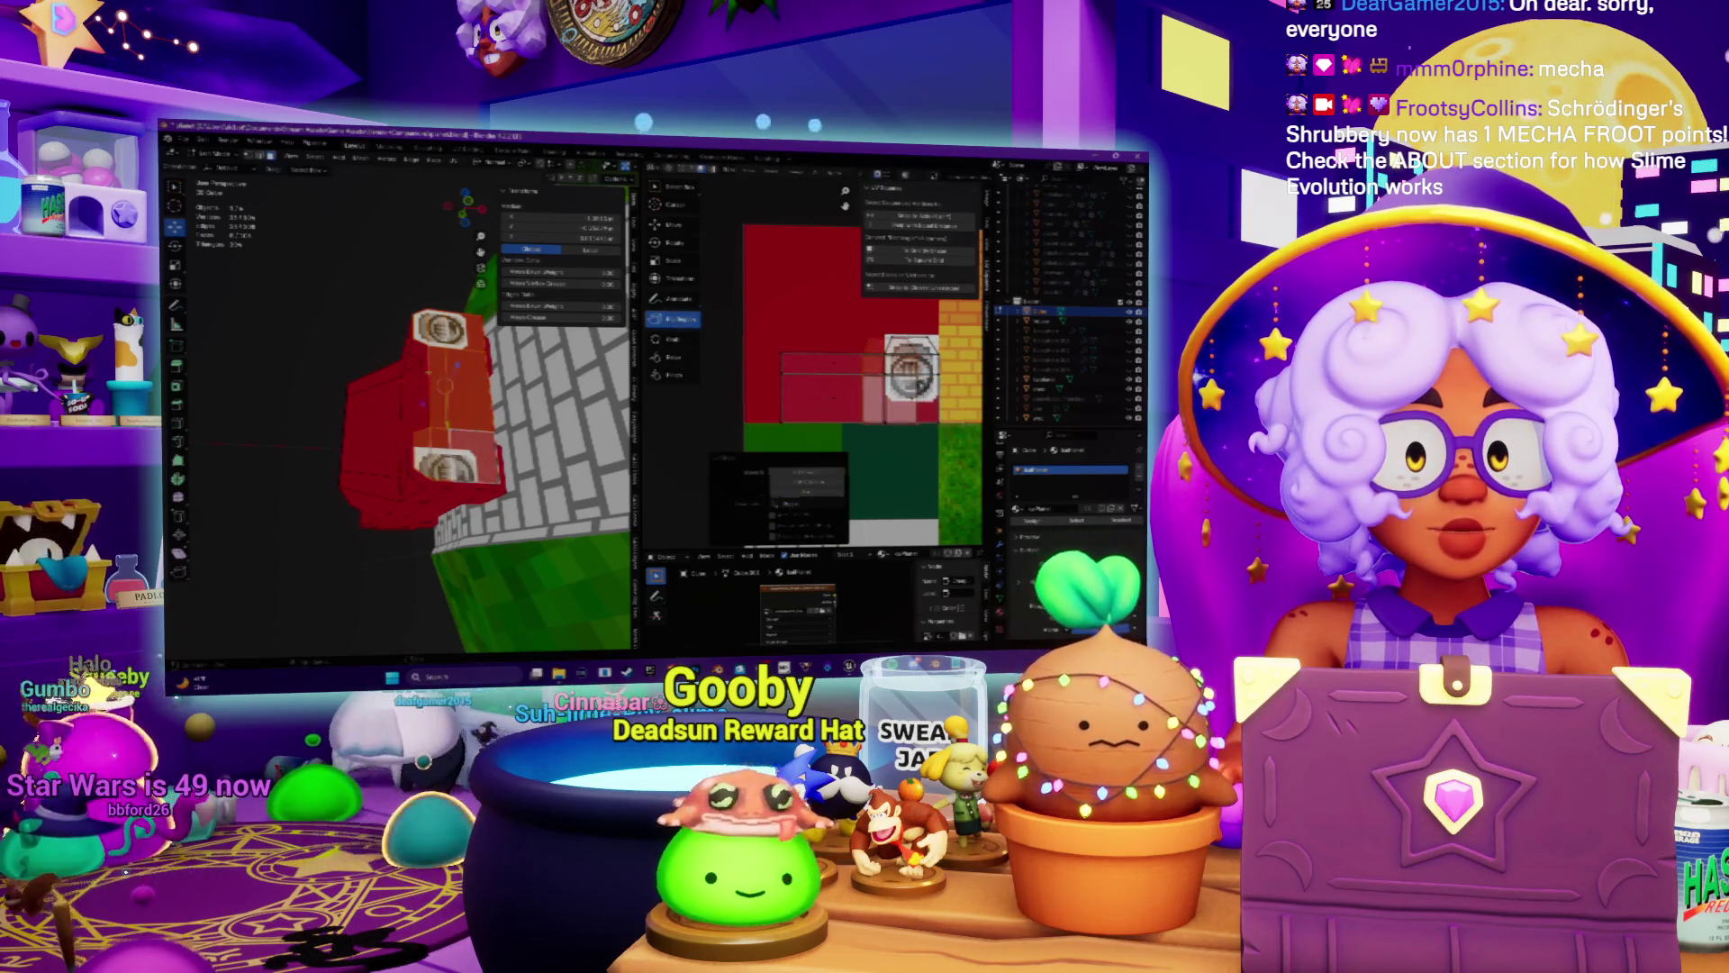
scroll(918, 387, "up", 3)
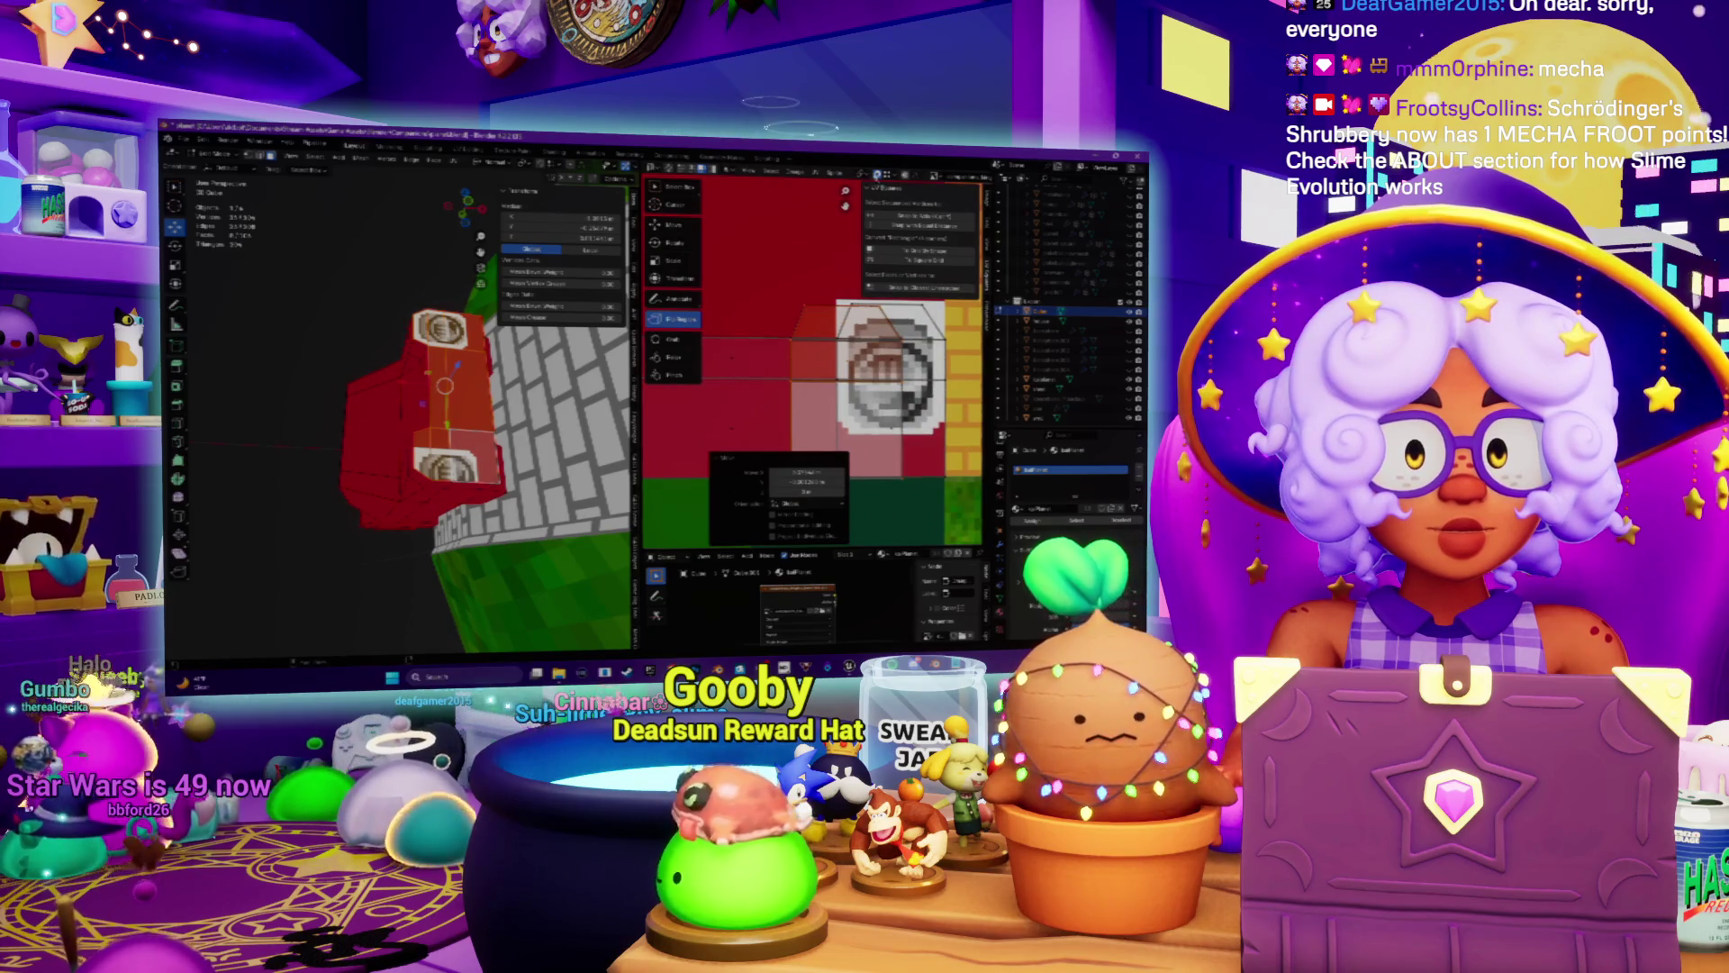
left_click_drag(885, 372, 811, 337)
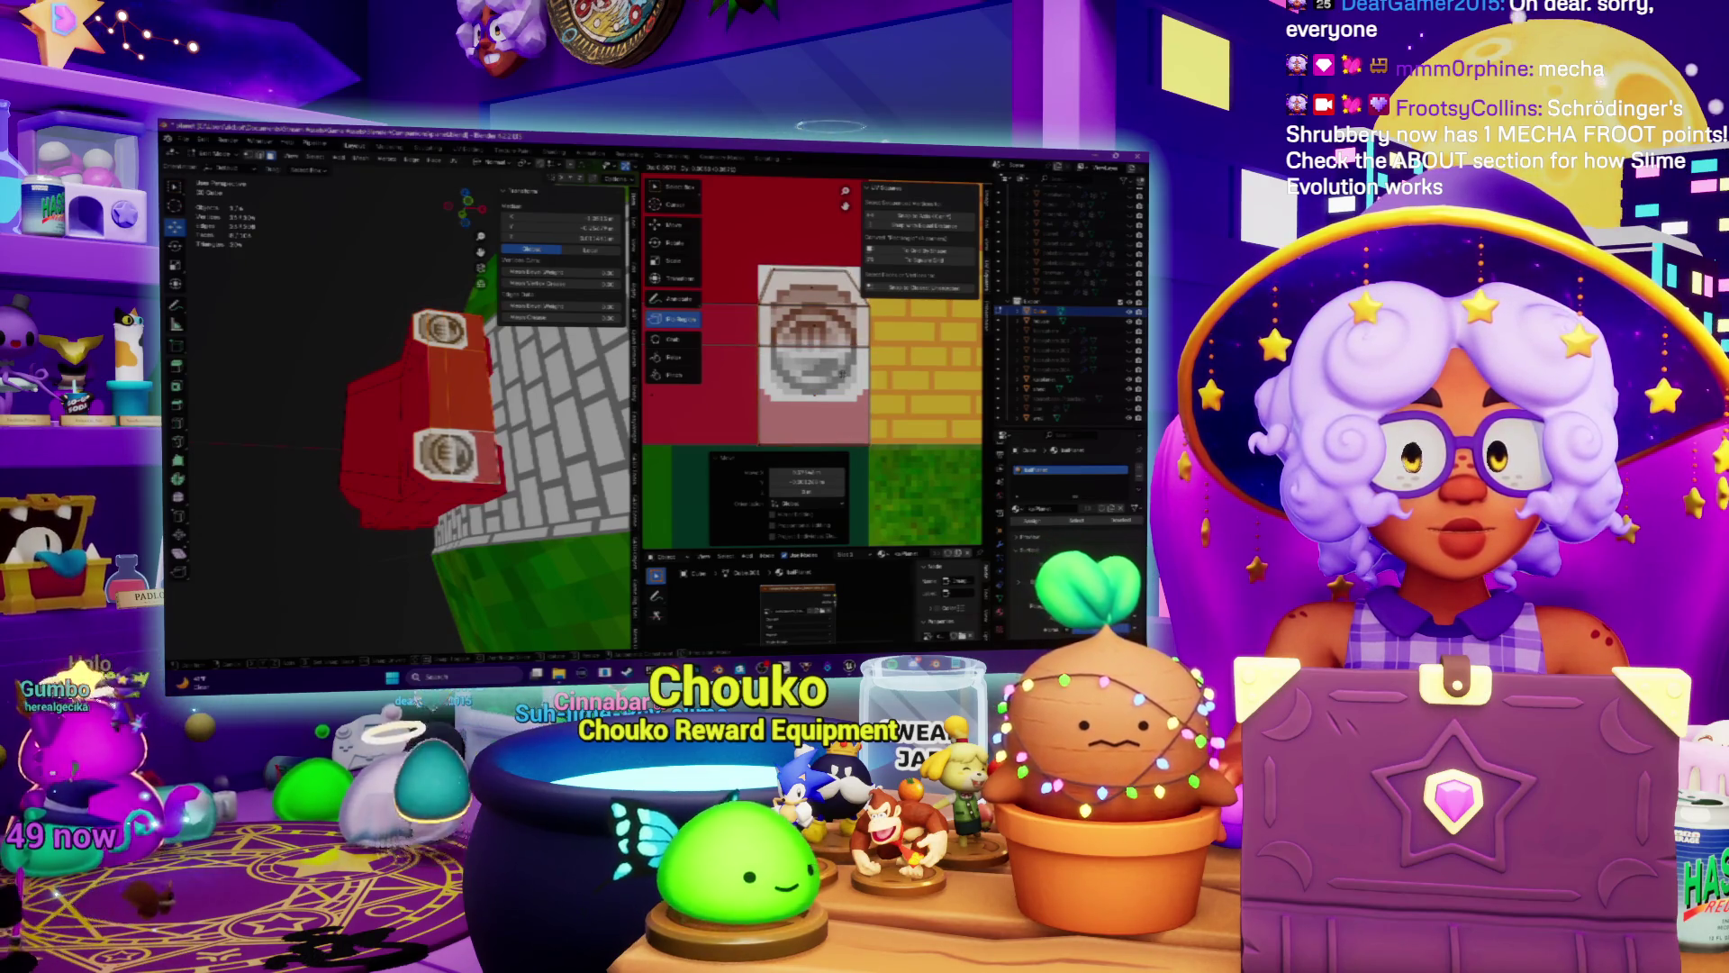
Orbit around the vehicle and brick wall to inspect the two badges from several angles
middle_click_drag(407, 405, 474, 393)
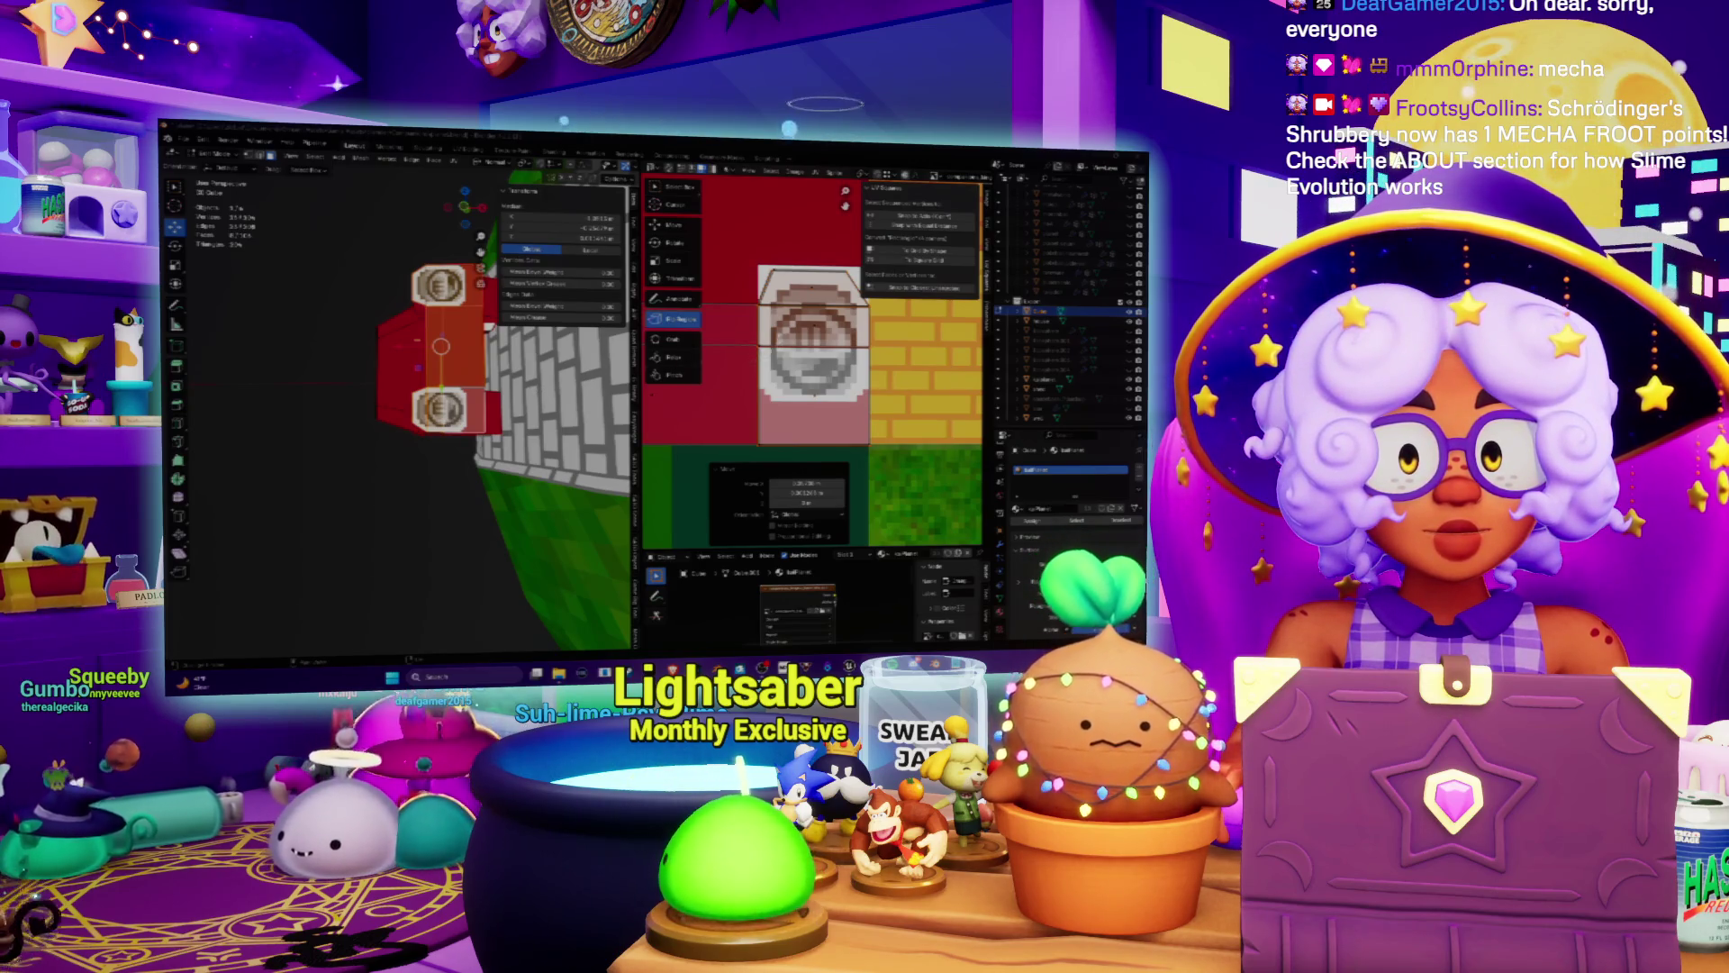
scroll(801, 410, "down", 1)
scroll(801, 409, "down", 2)
scroll(802, 410, "down", 1)
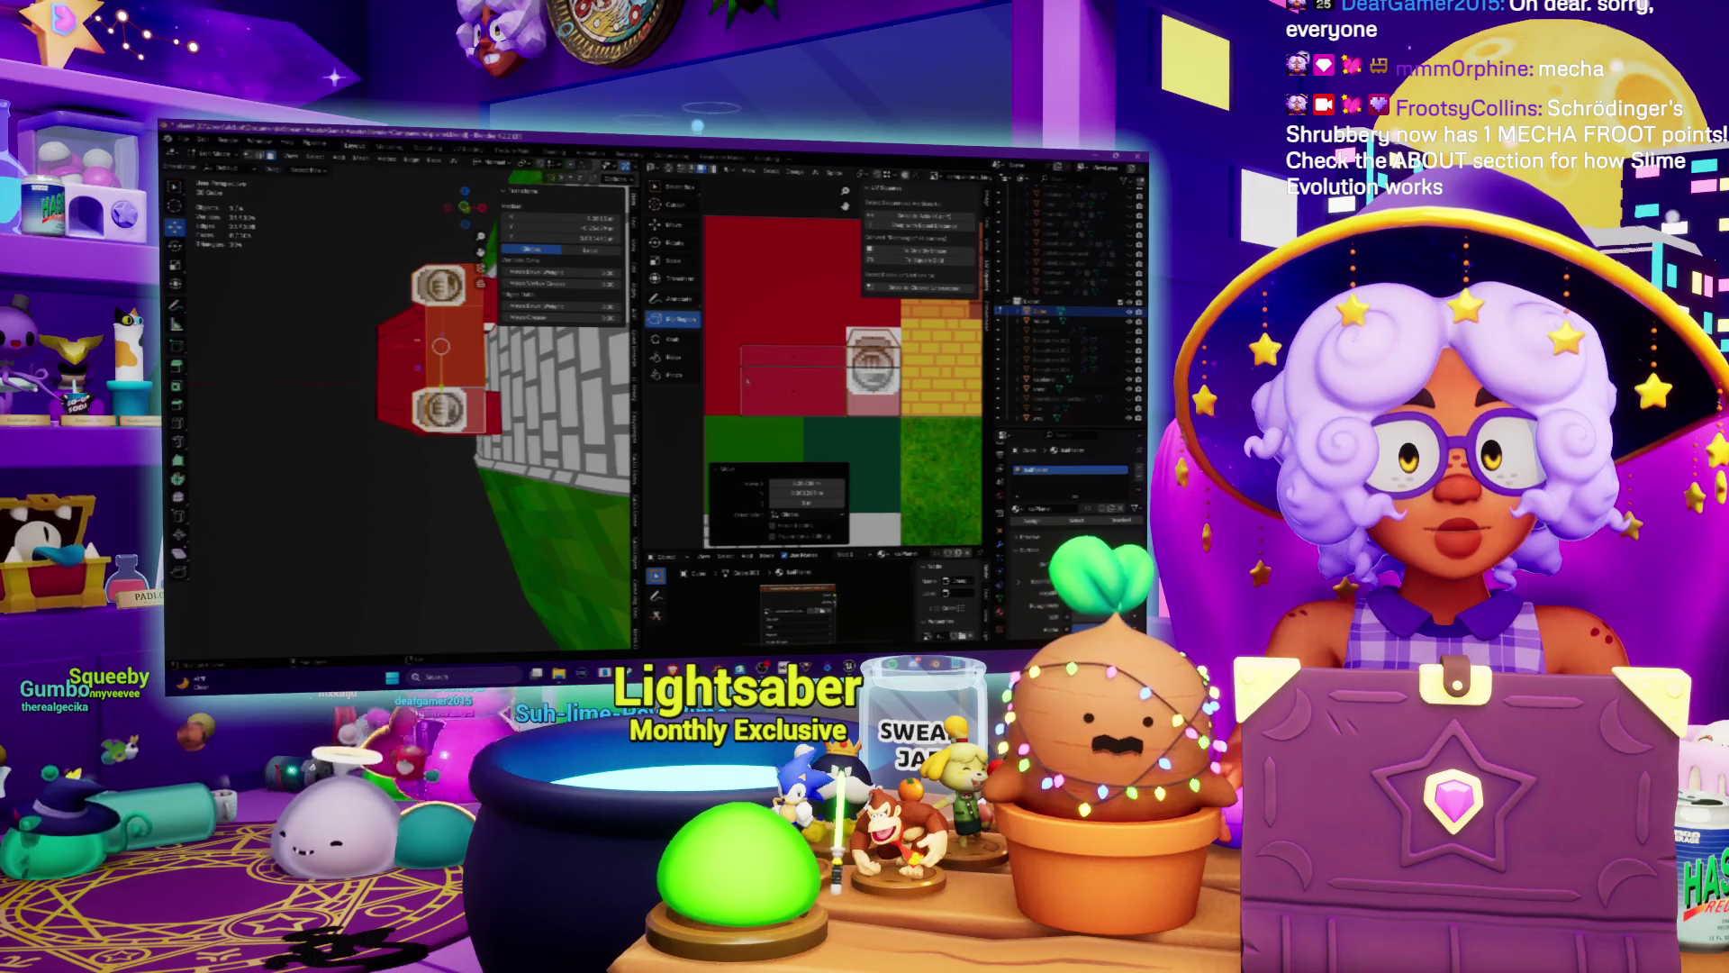
mouse_move(406, 406)
middle_mouse_down()
mouse_move(453, 399)
mouse_move(419, 413)
mouse_move(446, 405)
mouse_move(434, 399)
middle_mouse_up()
scroll(406, 406, "down", 3)
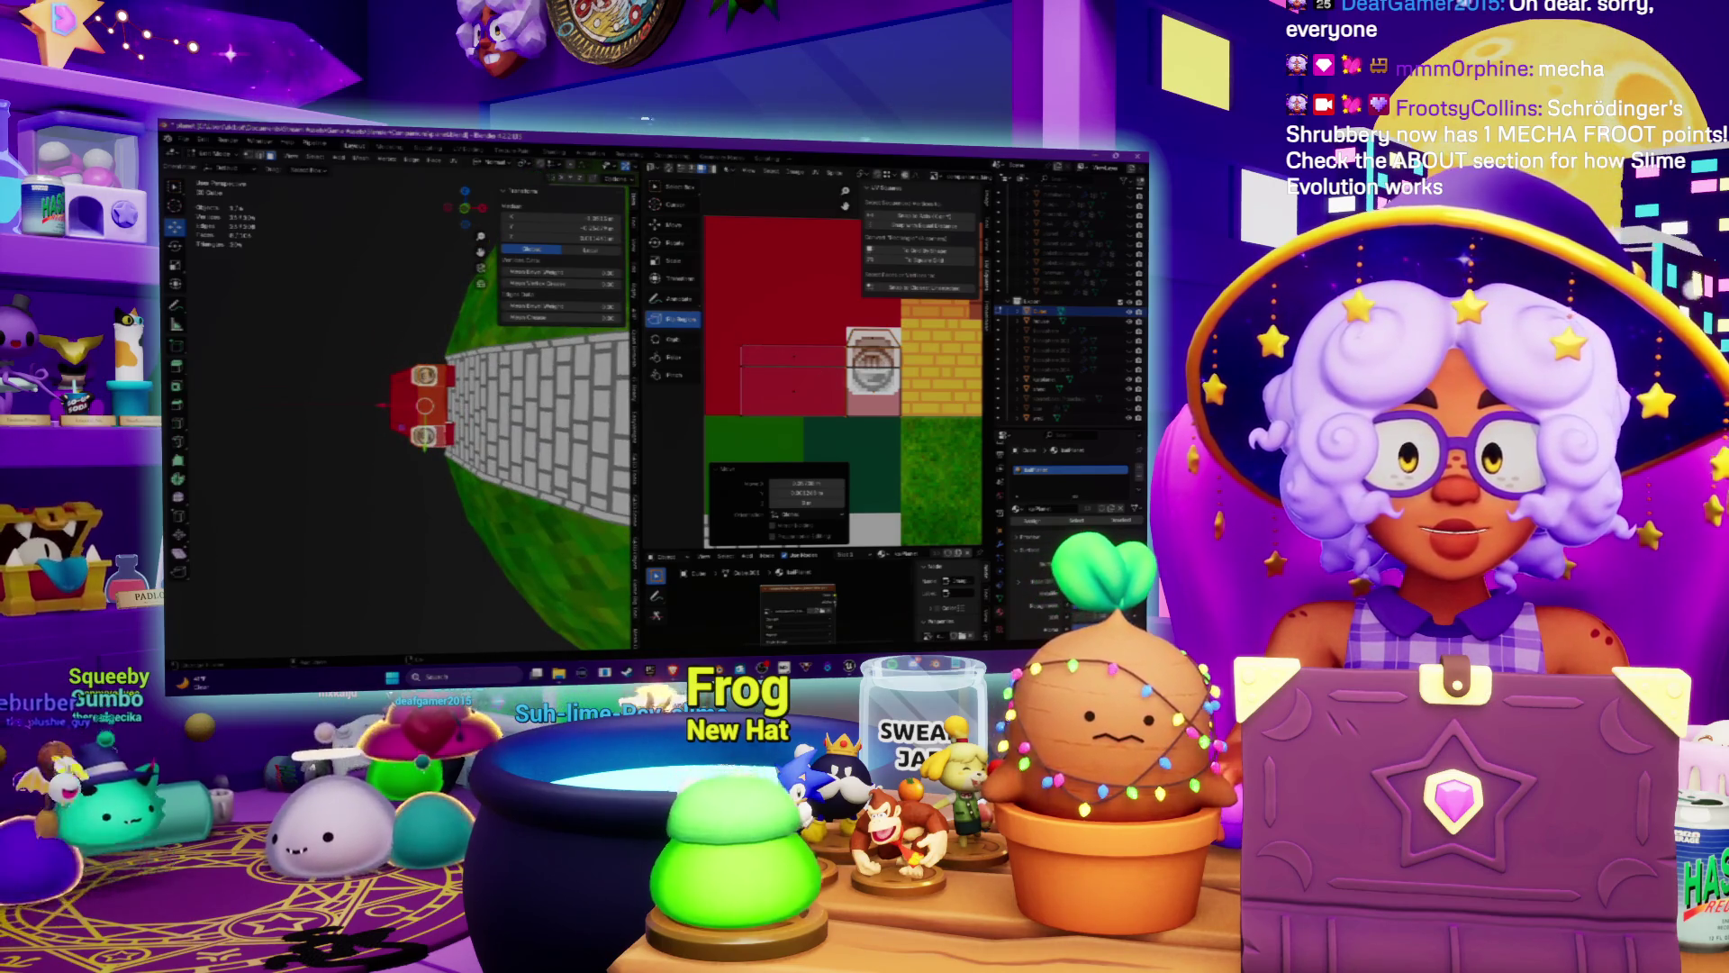
mouse_move(405, 406)
middle_mouse_down()
mouse_move(459, 365)
mouse_move(354, 405)
middle_mouse_up()
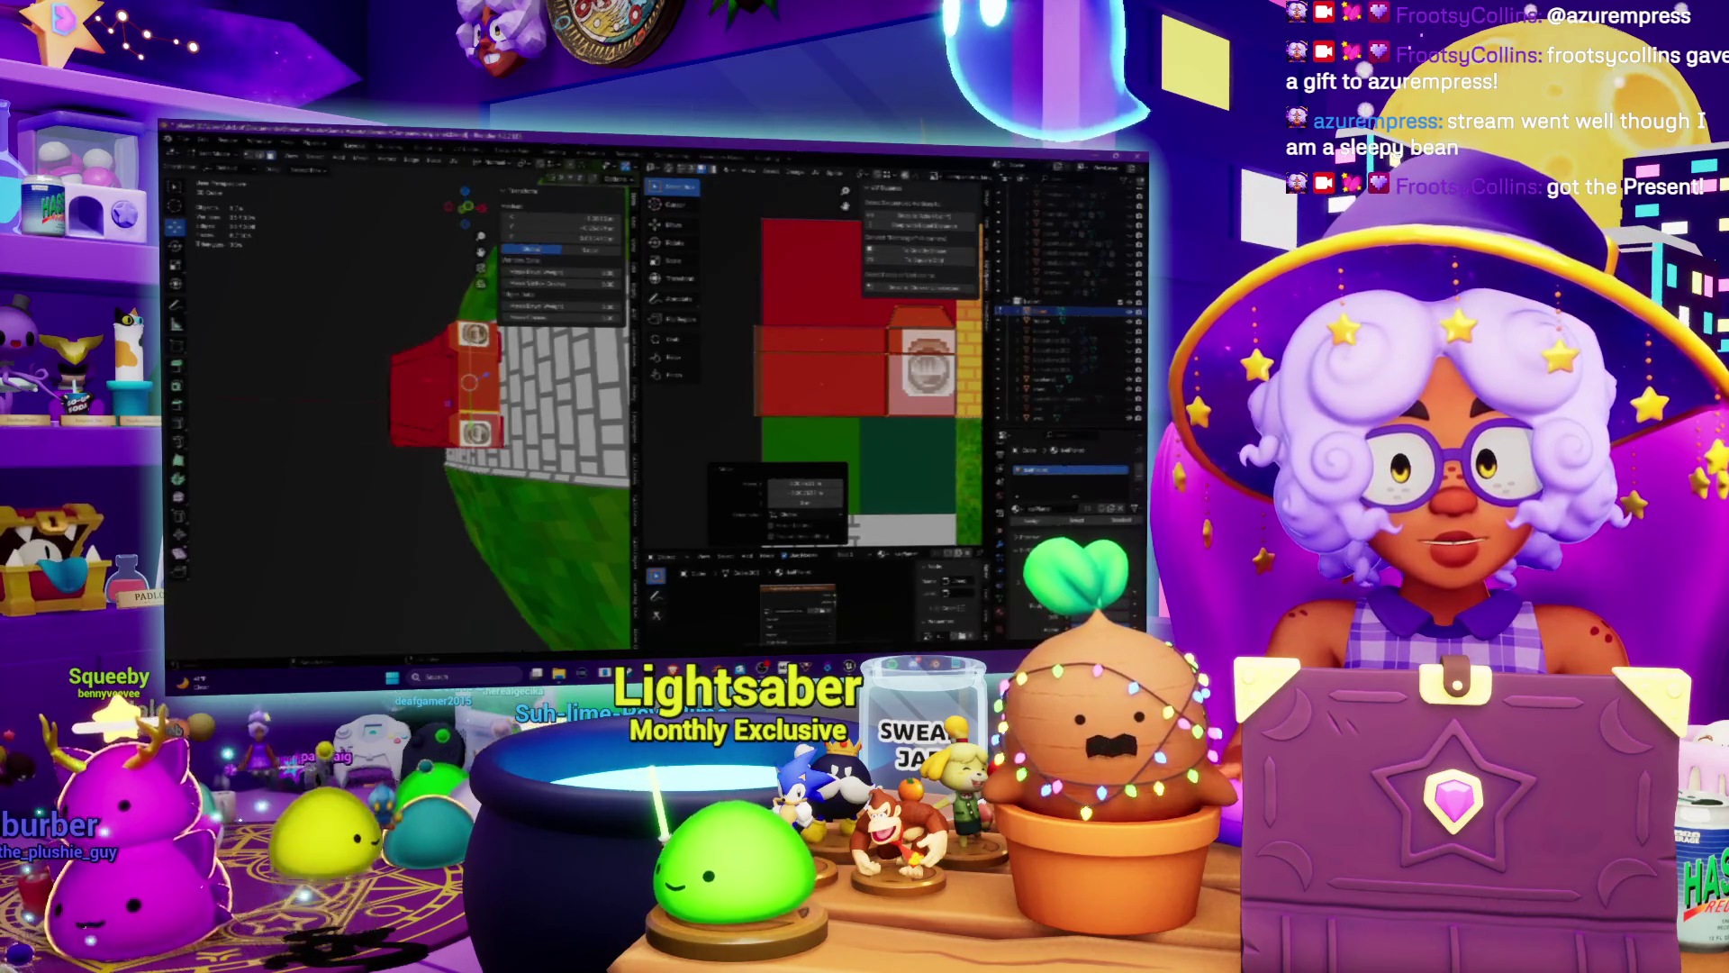
scroll(459, 406, "up", 2)
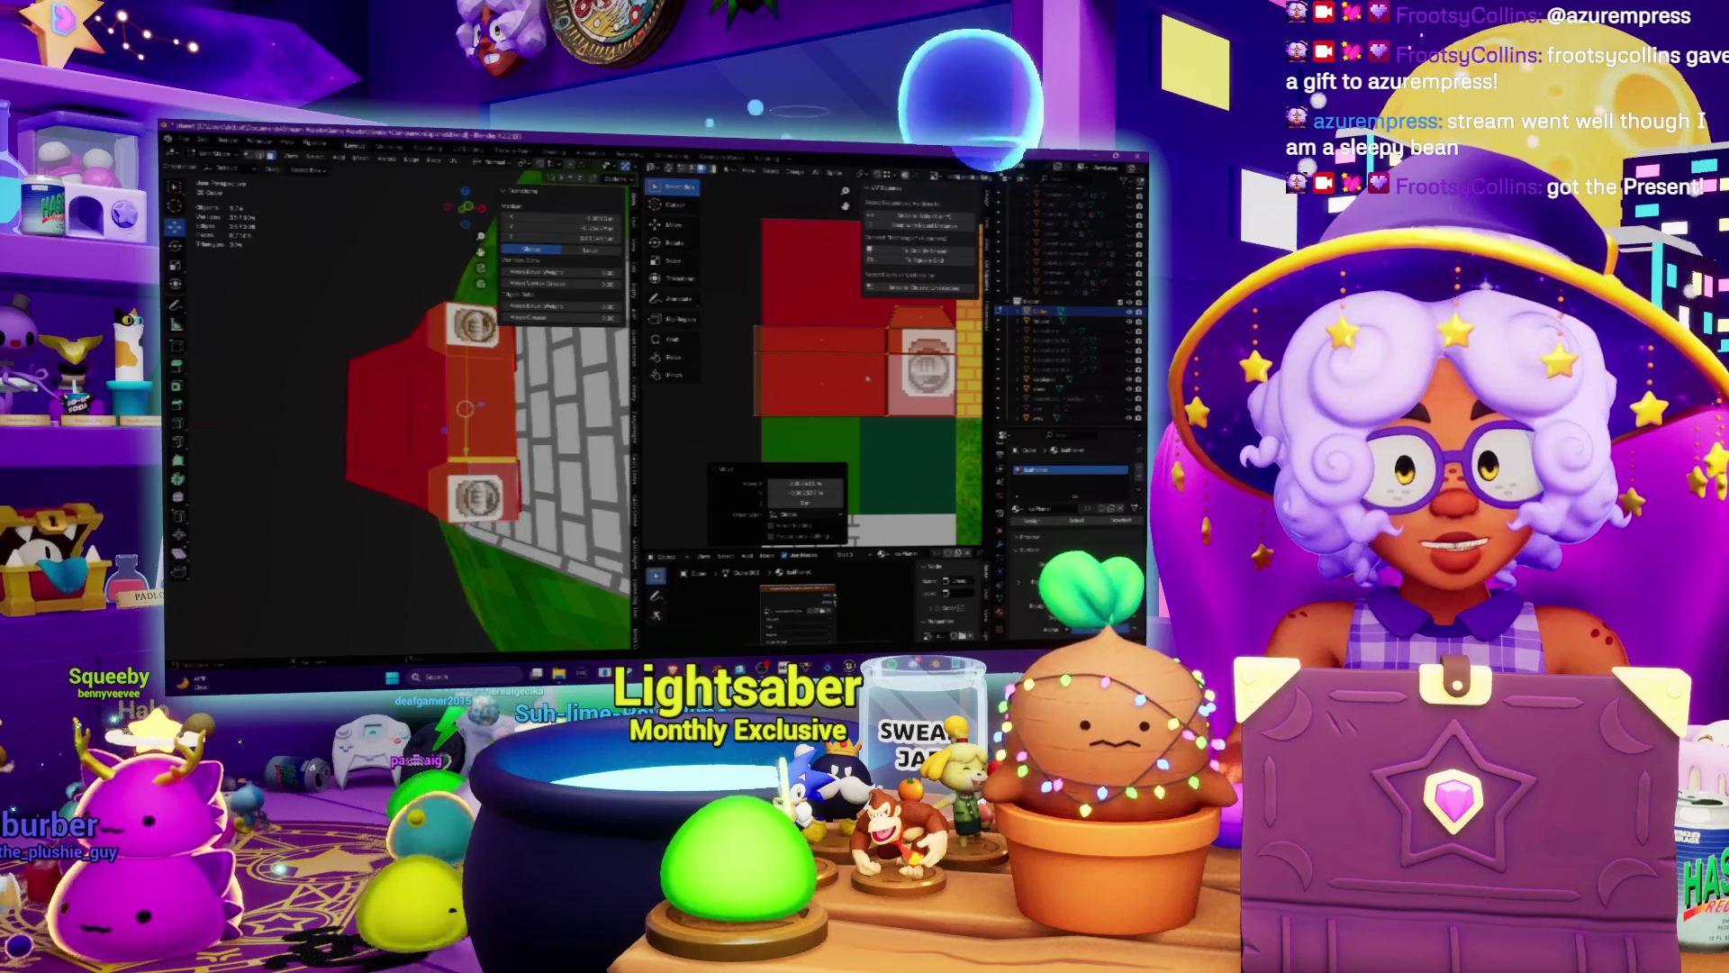
scroll(866, 378, "up", 1)
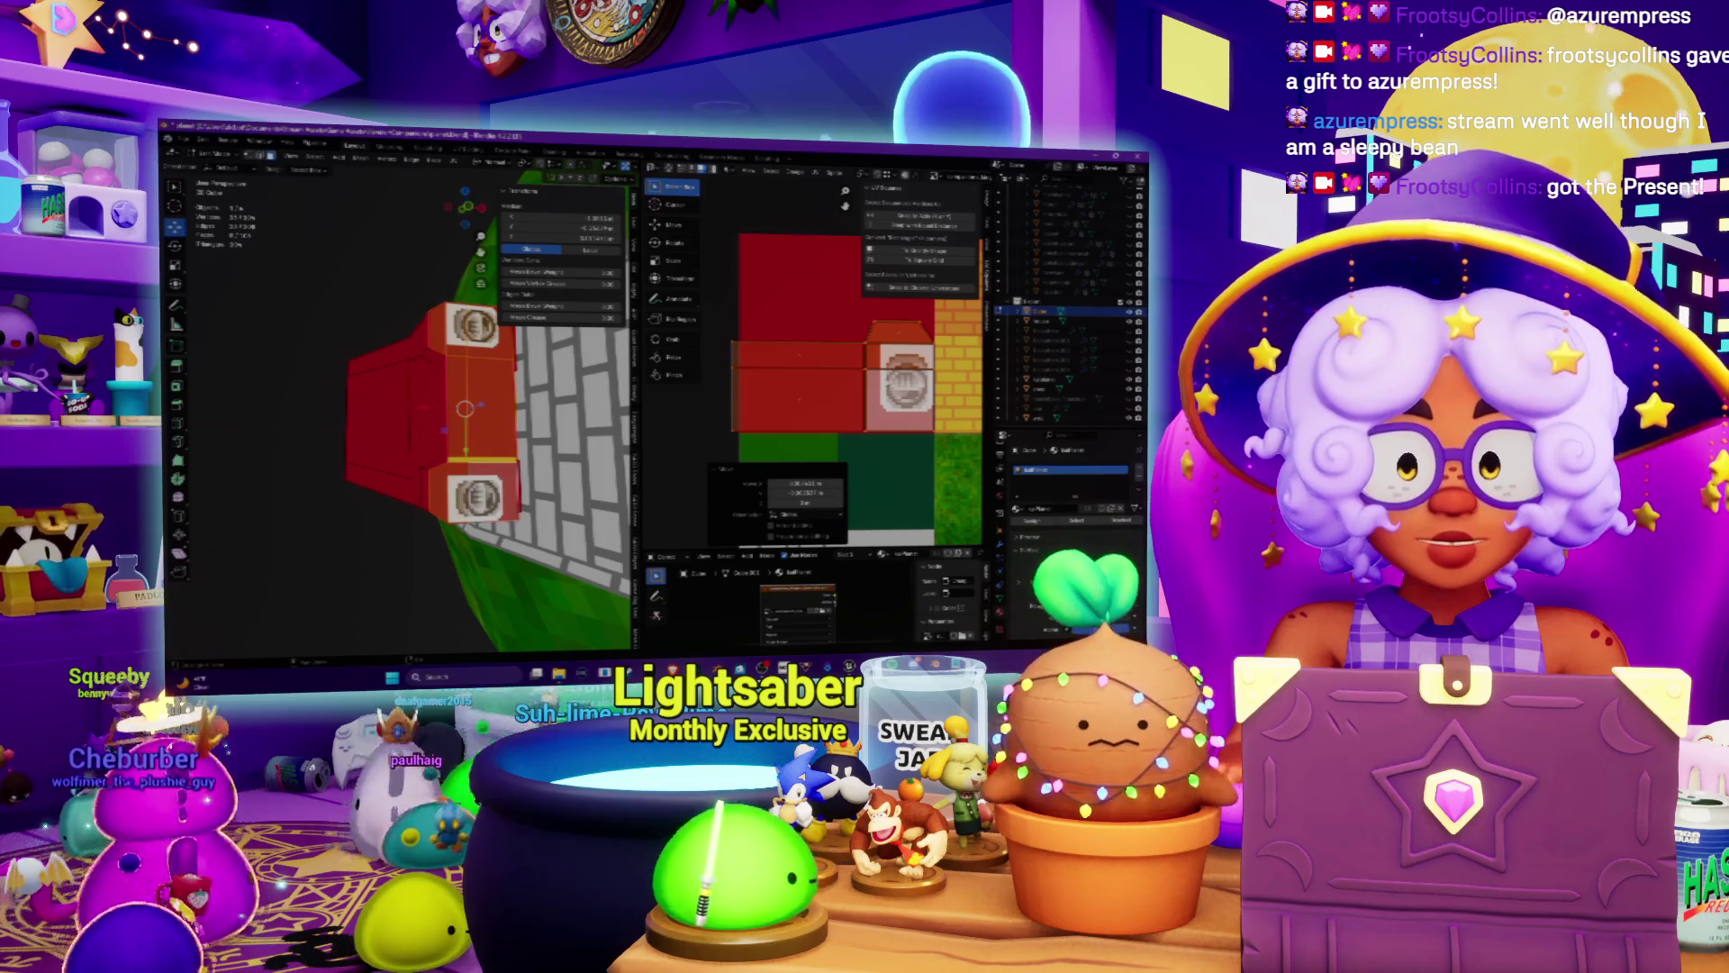
scroll(857, 390, "down", 1)
Select one car face and shrink its UV island onto the badge decal, then inspect the car
middle_click_drag(460, 405, 432, 419)
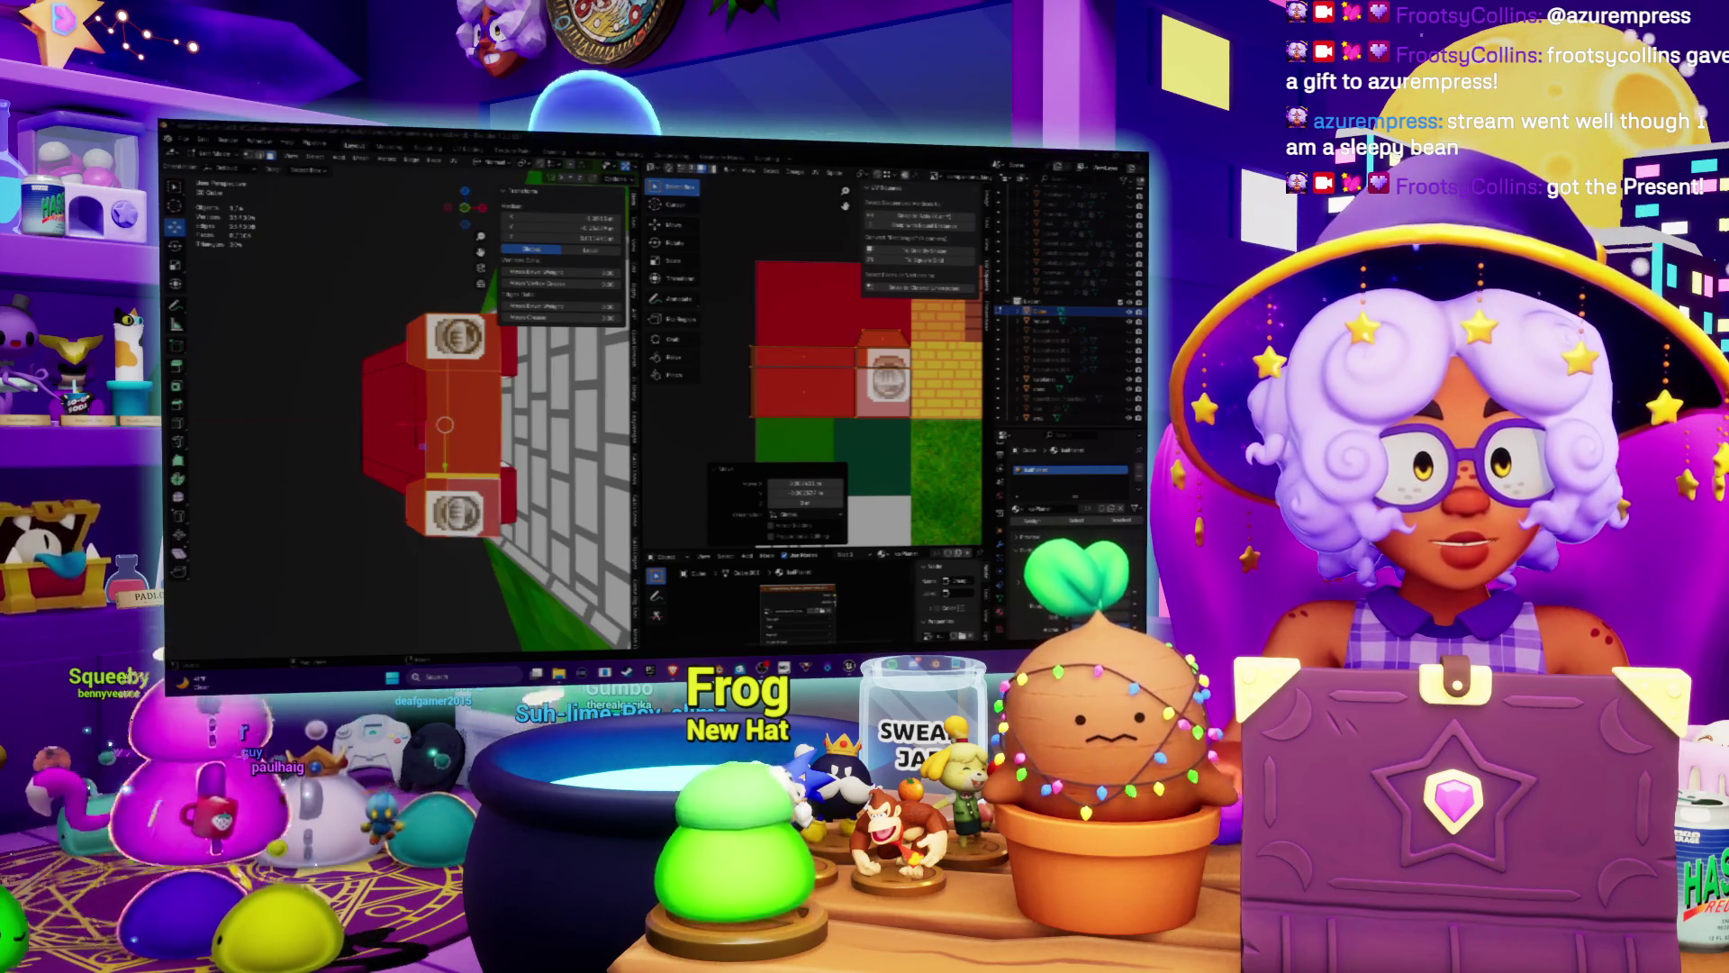
key("alt+a")
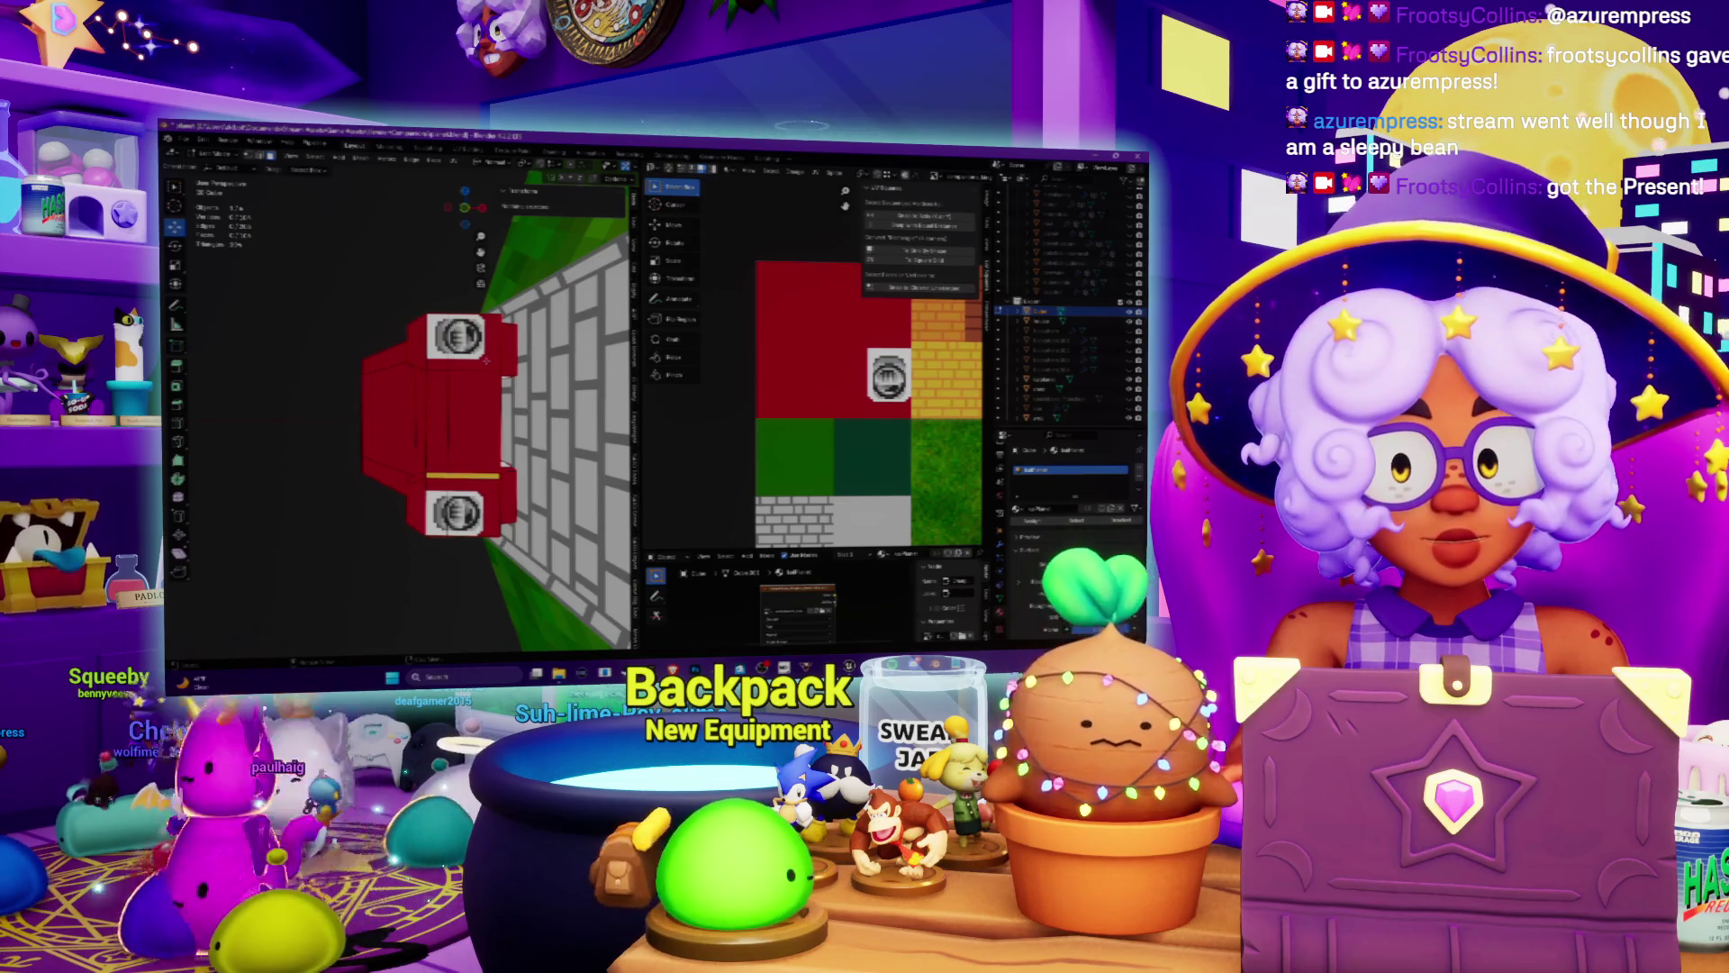
left_click(446, 406)
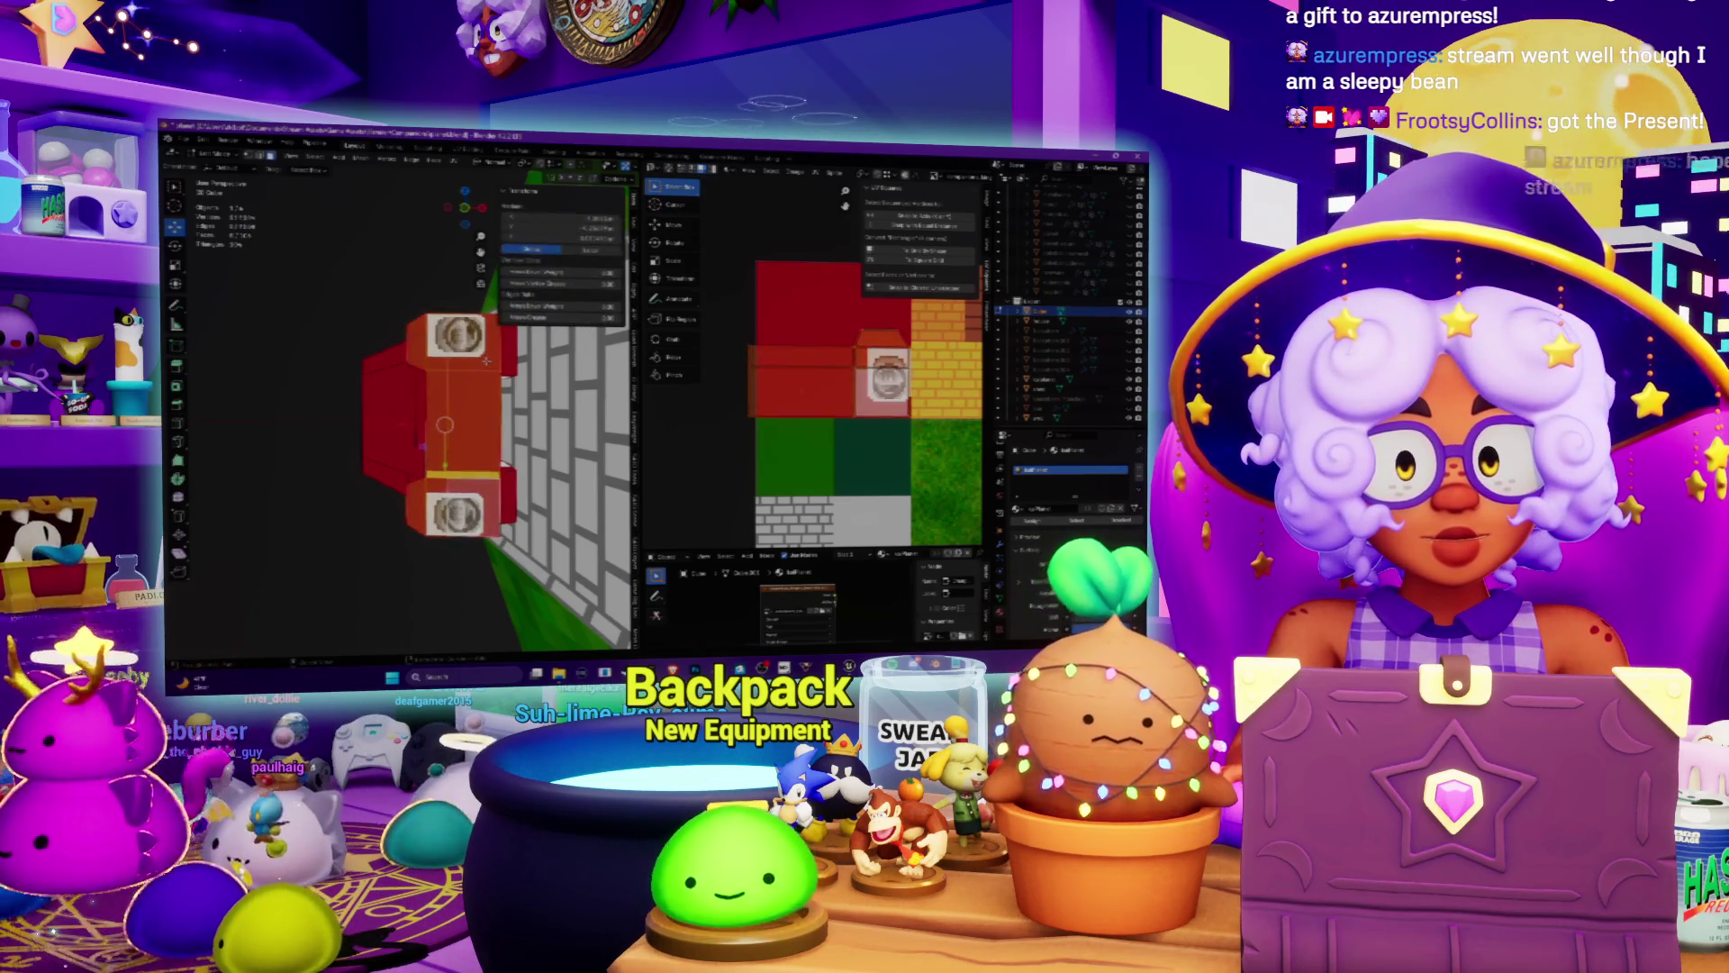
left_click_drag(811, 372, 879, 386)
mouse_move(406, 405)
middle_mouse_down()
mouse_move(460, 432)
mouse_move(474, 420)
middle_mouse_up()
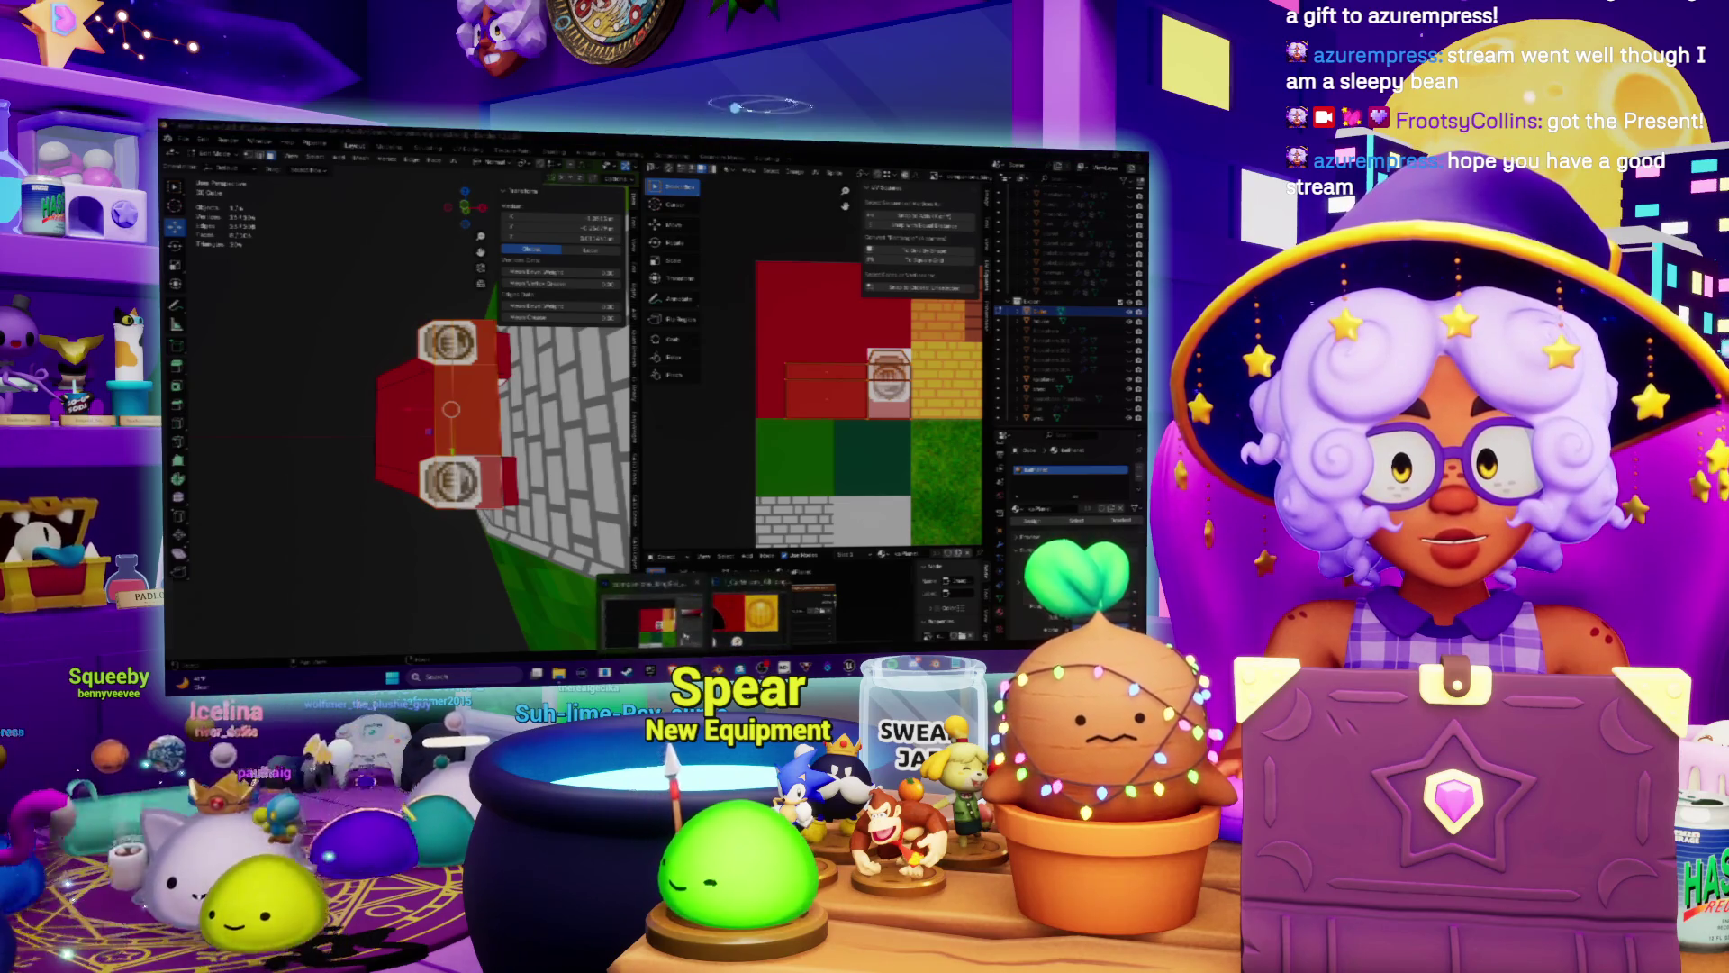
In Photoshop, paint two white lines below the red area and fill the strip with black
left_click(648, 621)
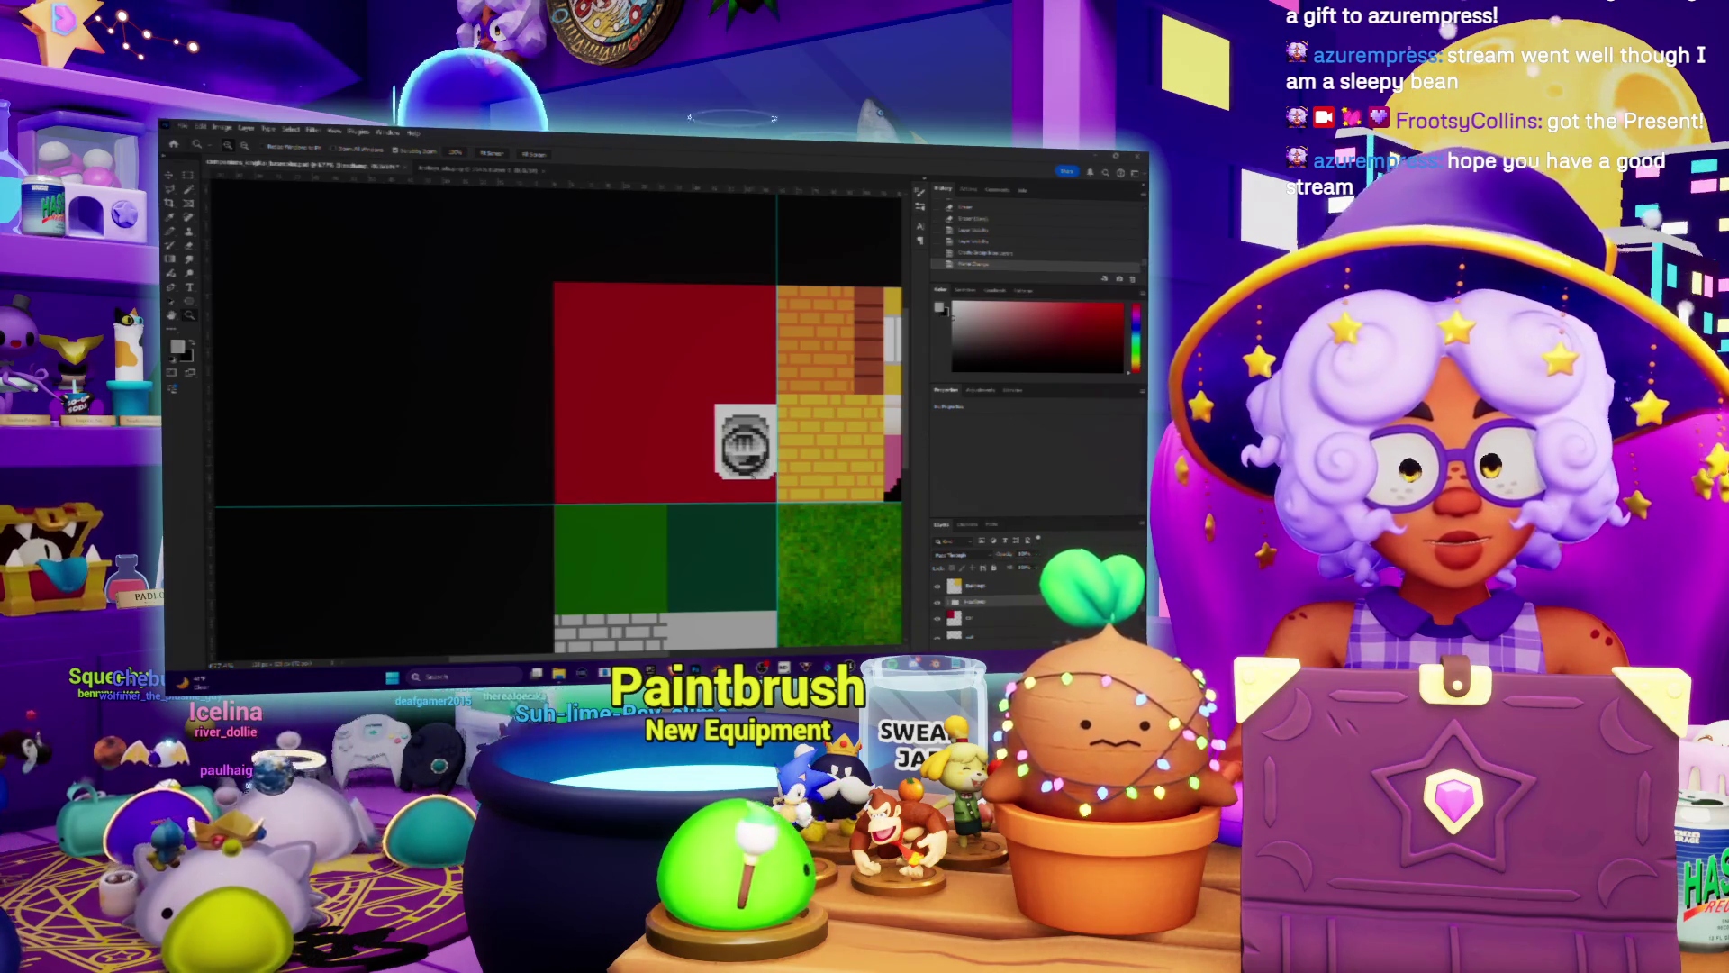
scroll(756, 472, "up", 2)
scroll(749, 446, "up", 1)
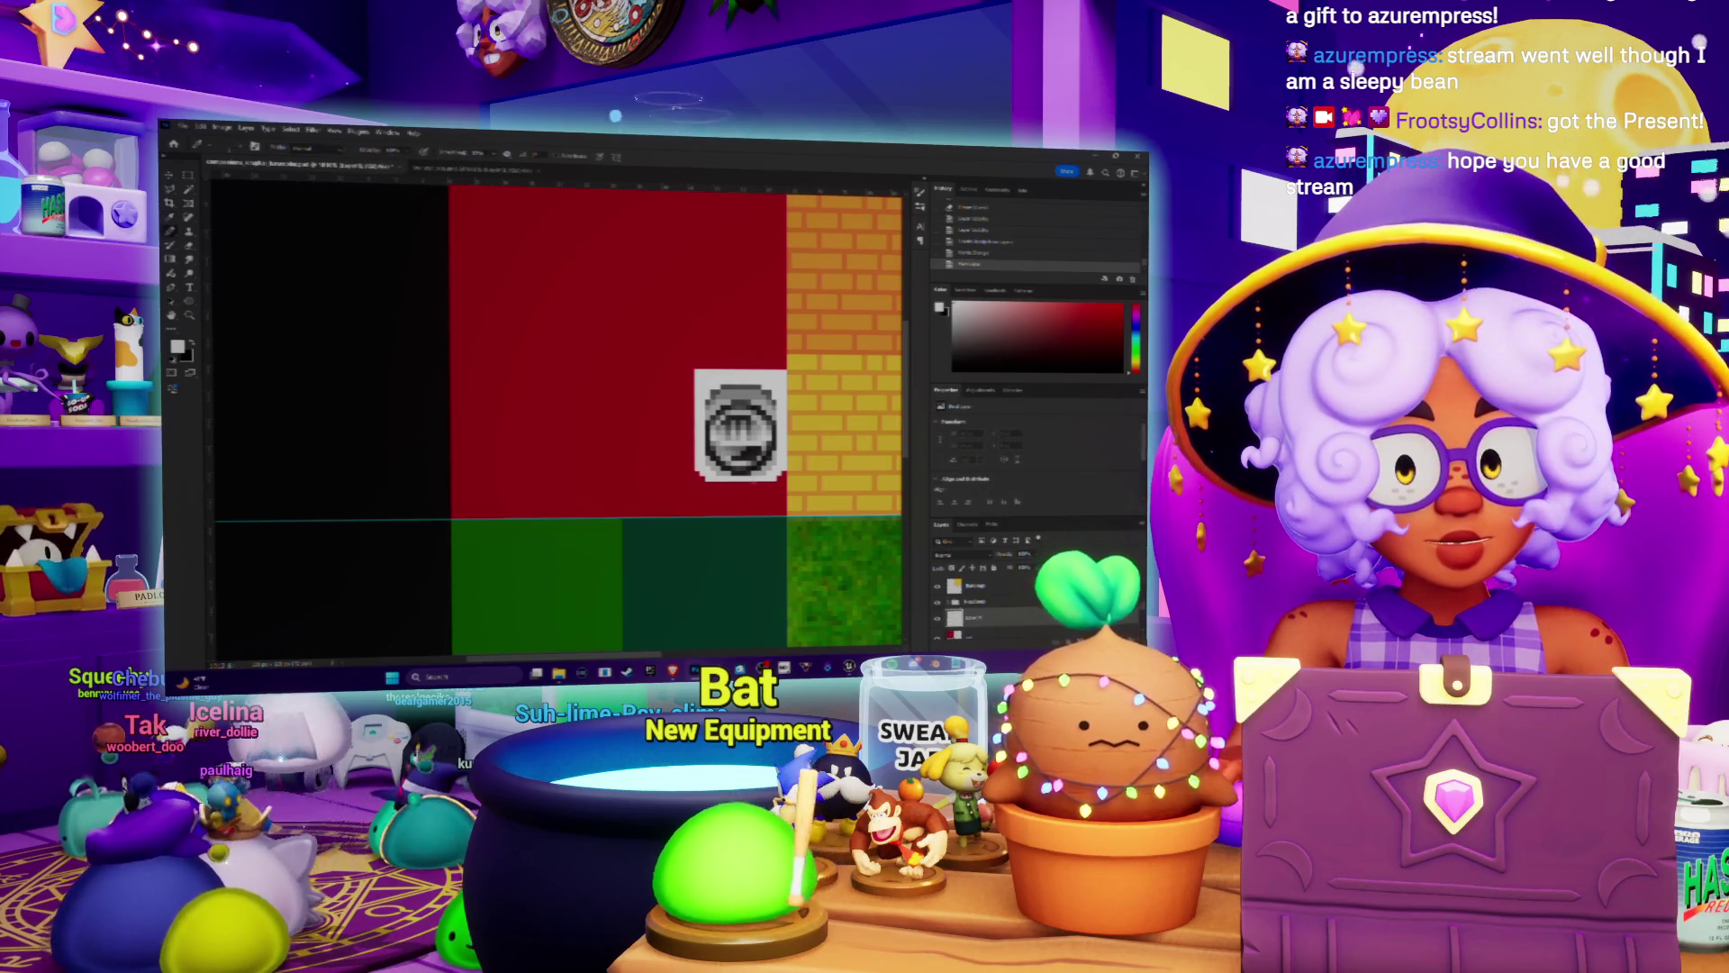
left_click_drag(781, 485, 453, 484)
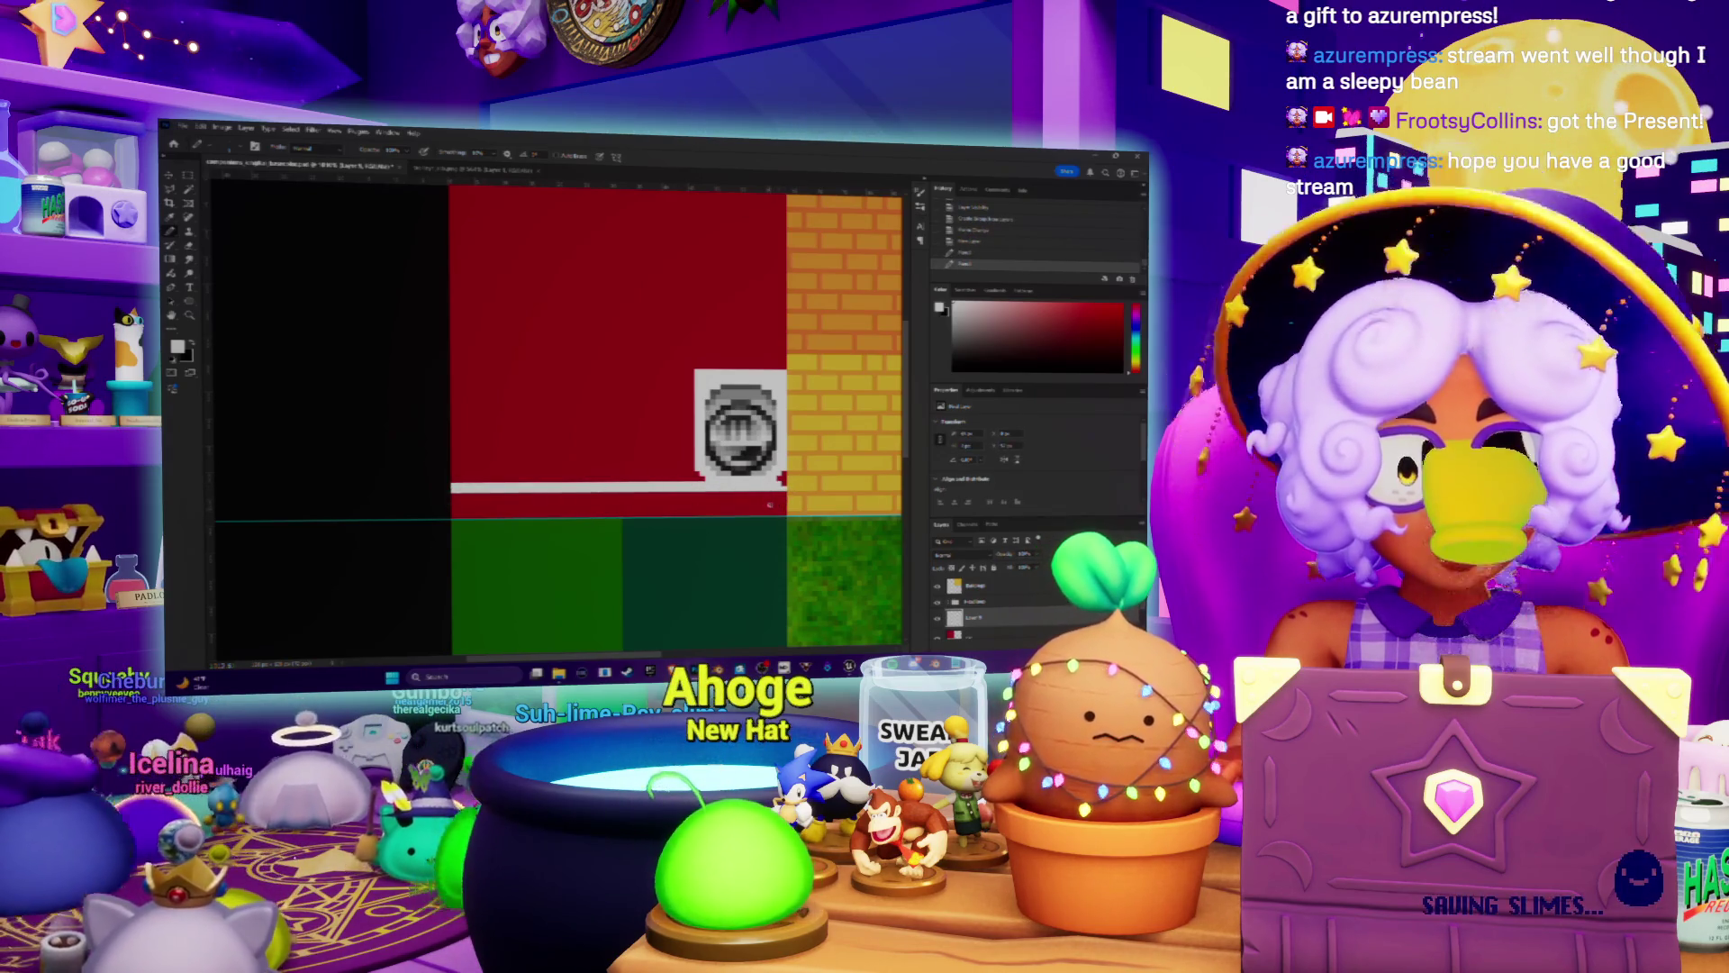
left_click_drag(778, 505, 479, 505)
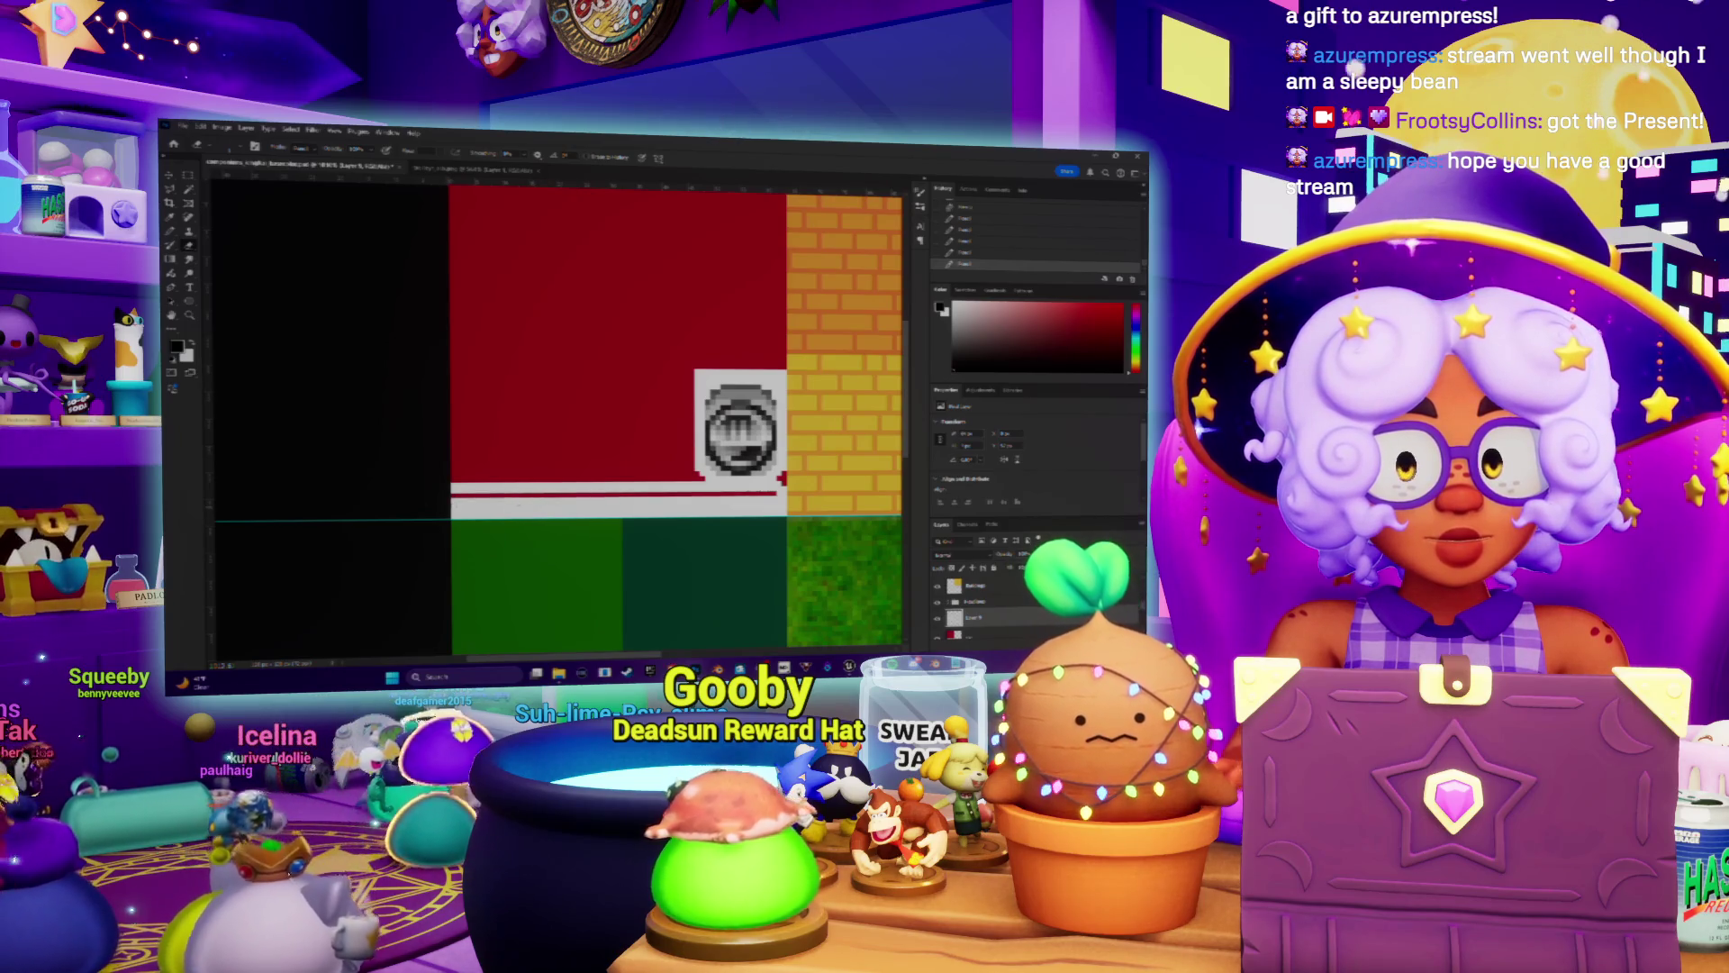
left_click(763, 498)
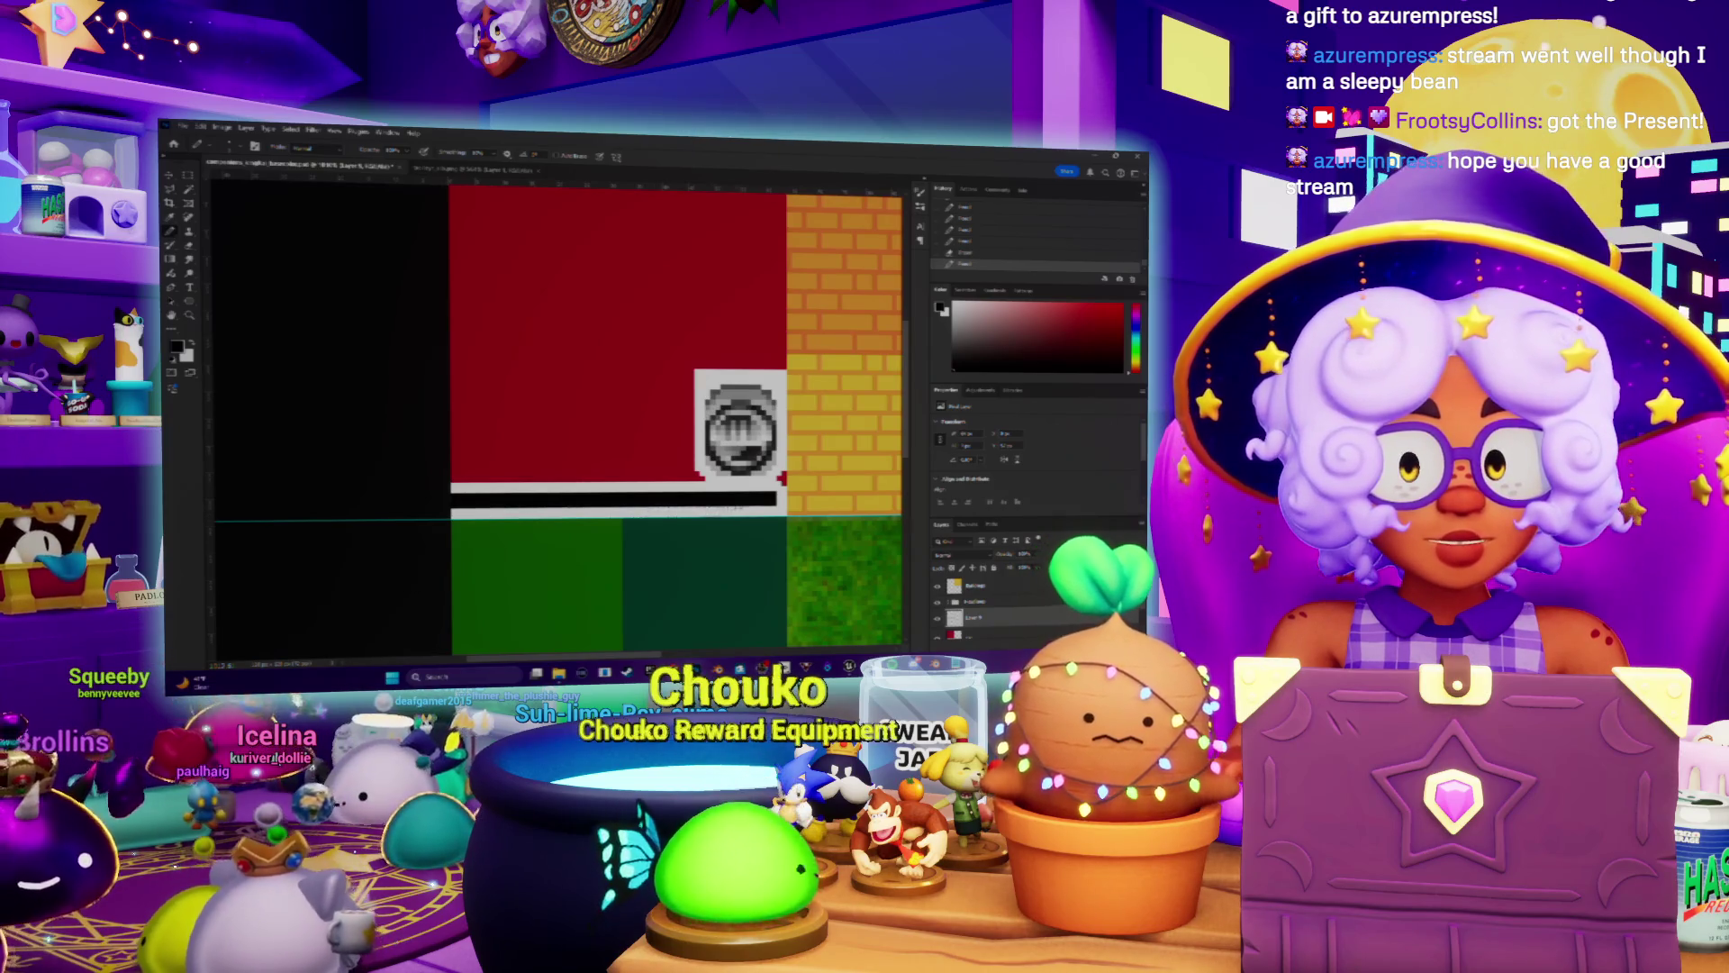
scroll(757, 499, "down", 1, "alt")
scroll(756, 499, "down", 1, "alt")
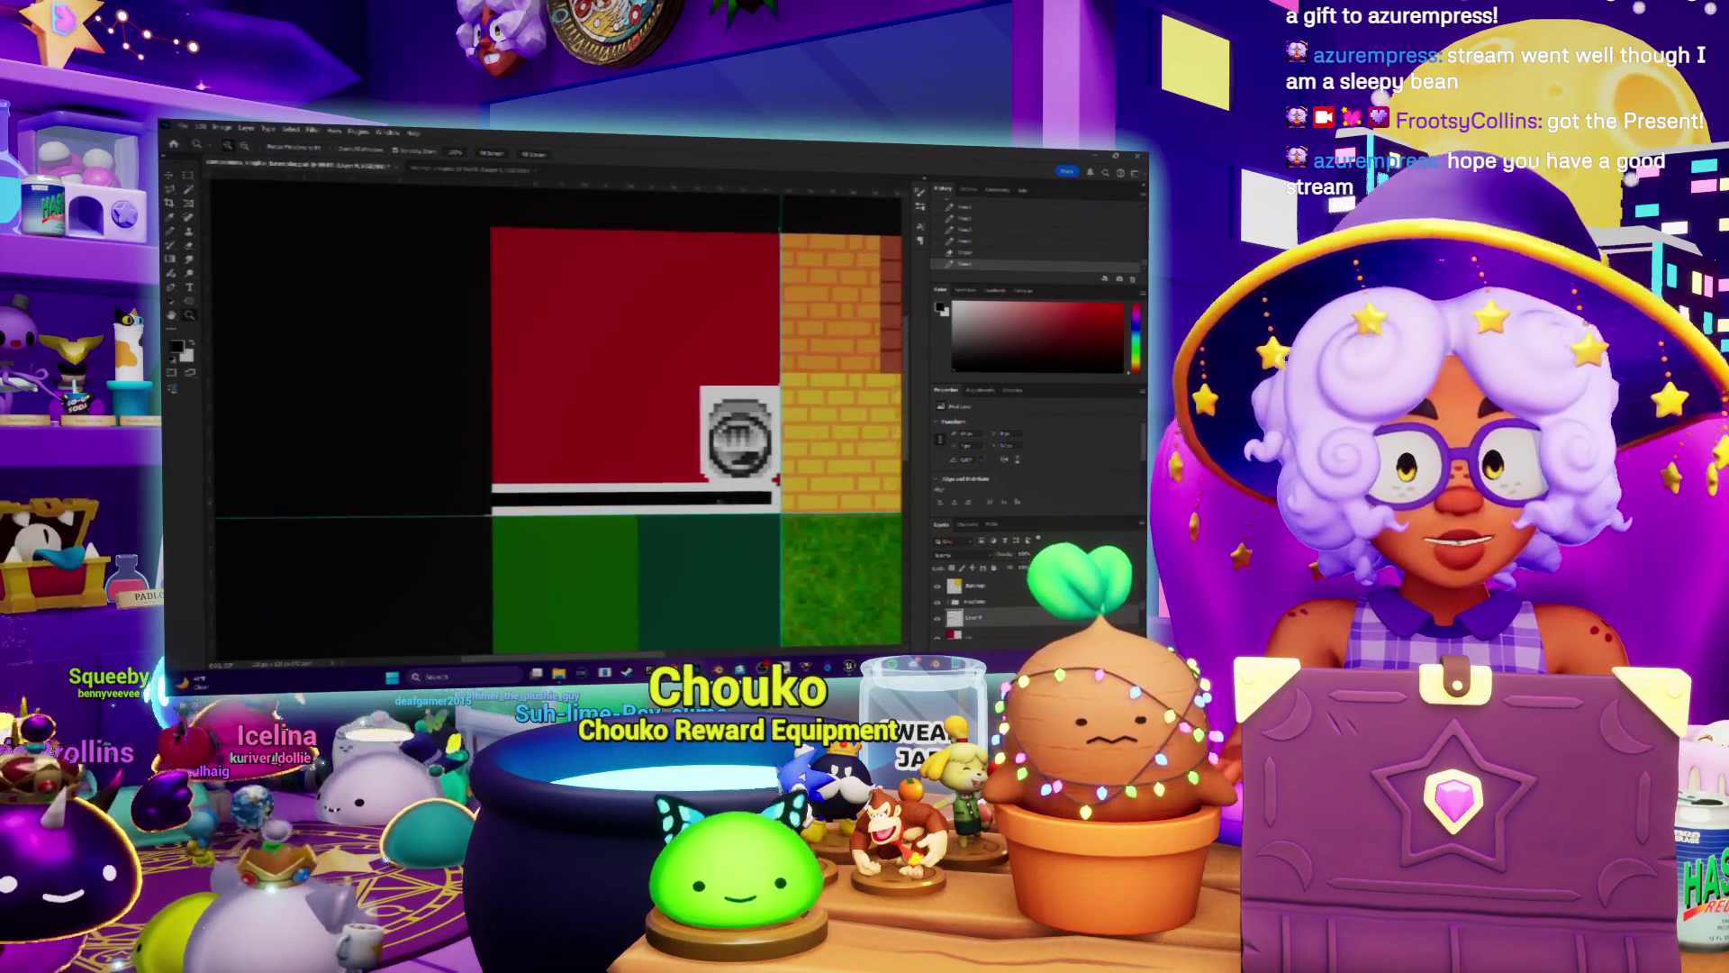
scroll(756, 499, "down", 3, "alt")
scroll(729, 500, "up", 2, "alt")
scroll(731, 501, "up", 1, "alt")
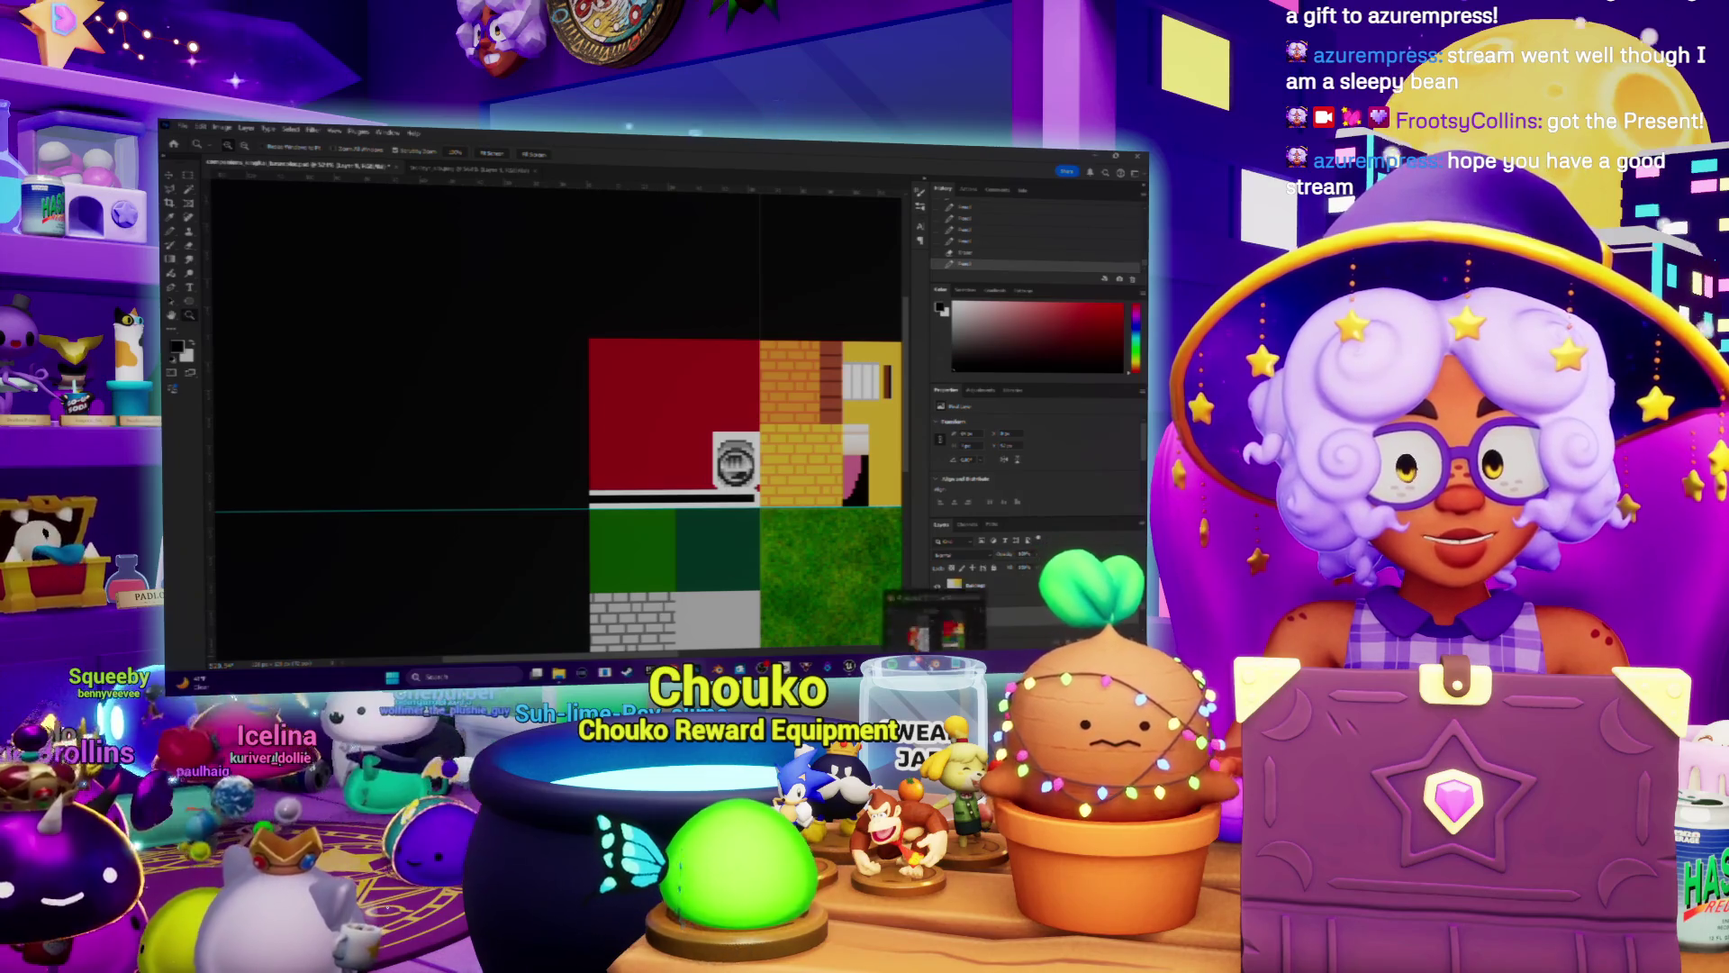
Reload the striped texture in Blender to check it on the car, switching between the two apps
key("alt+Tab")
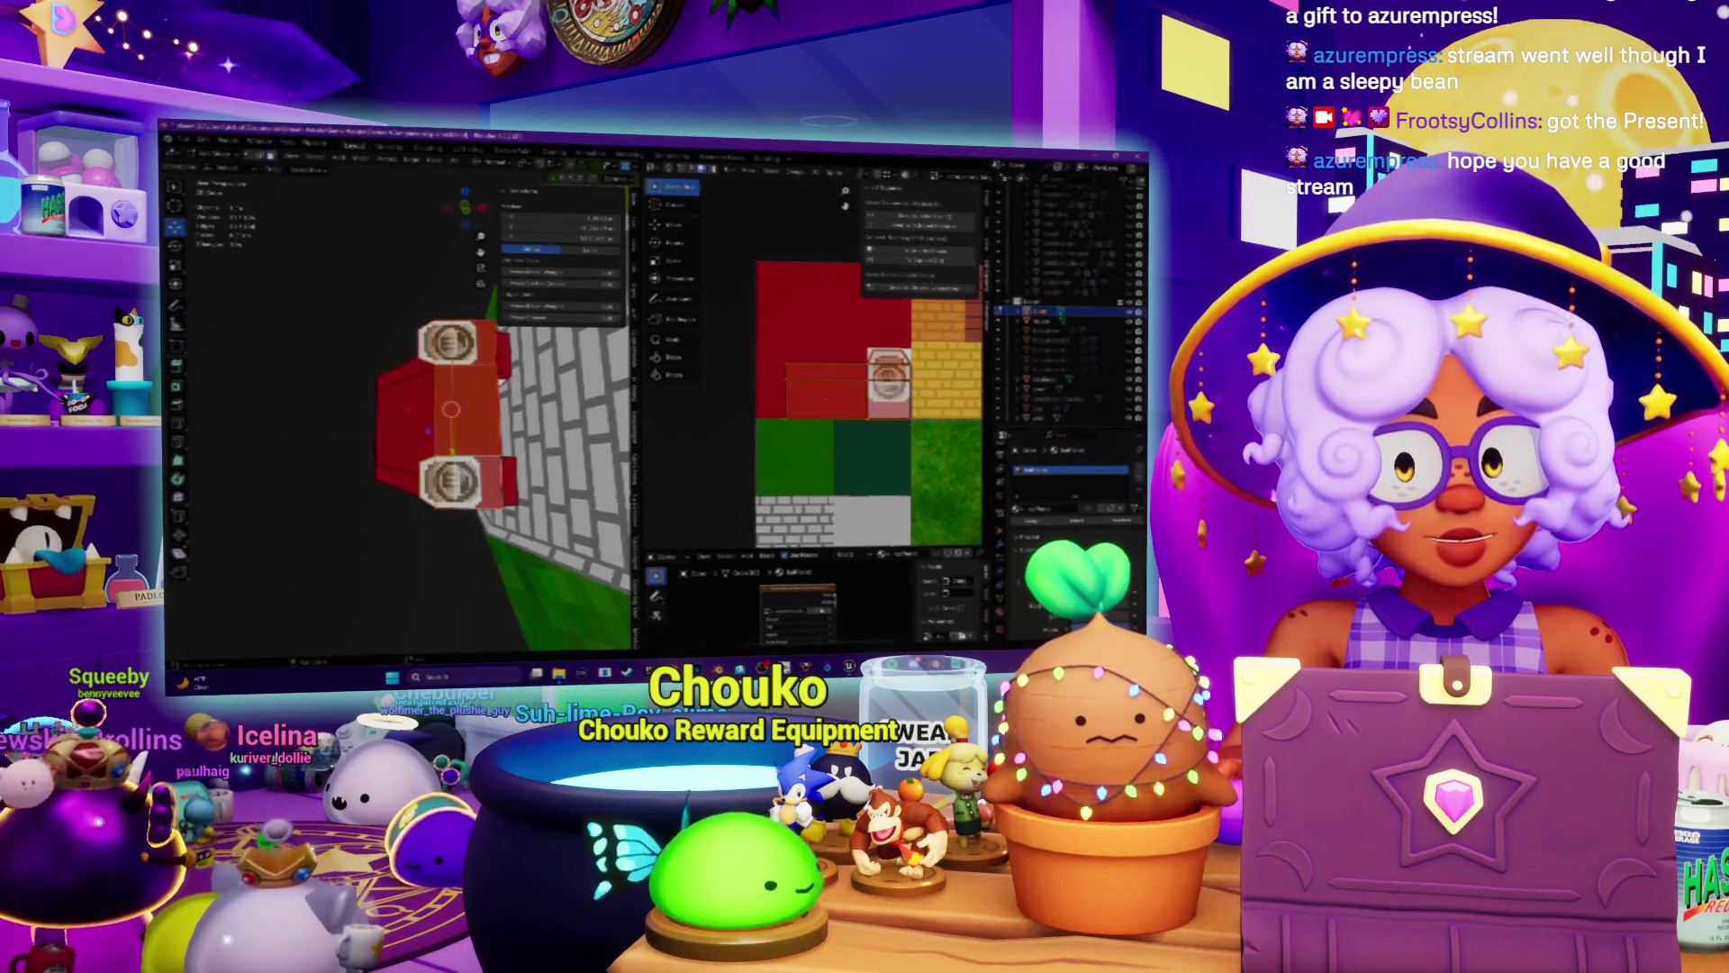
key("alt+Tab")
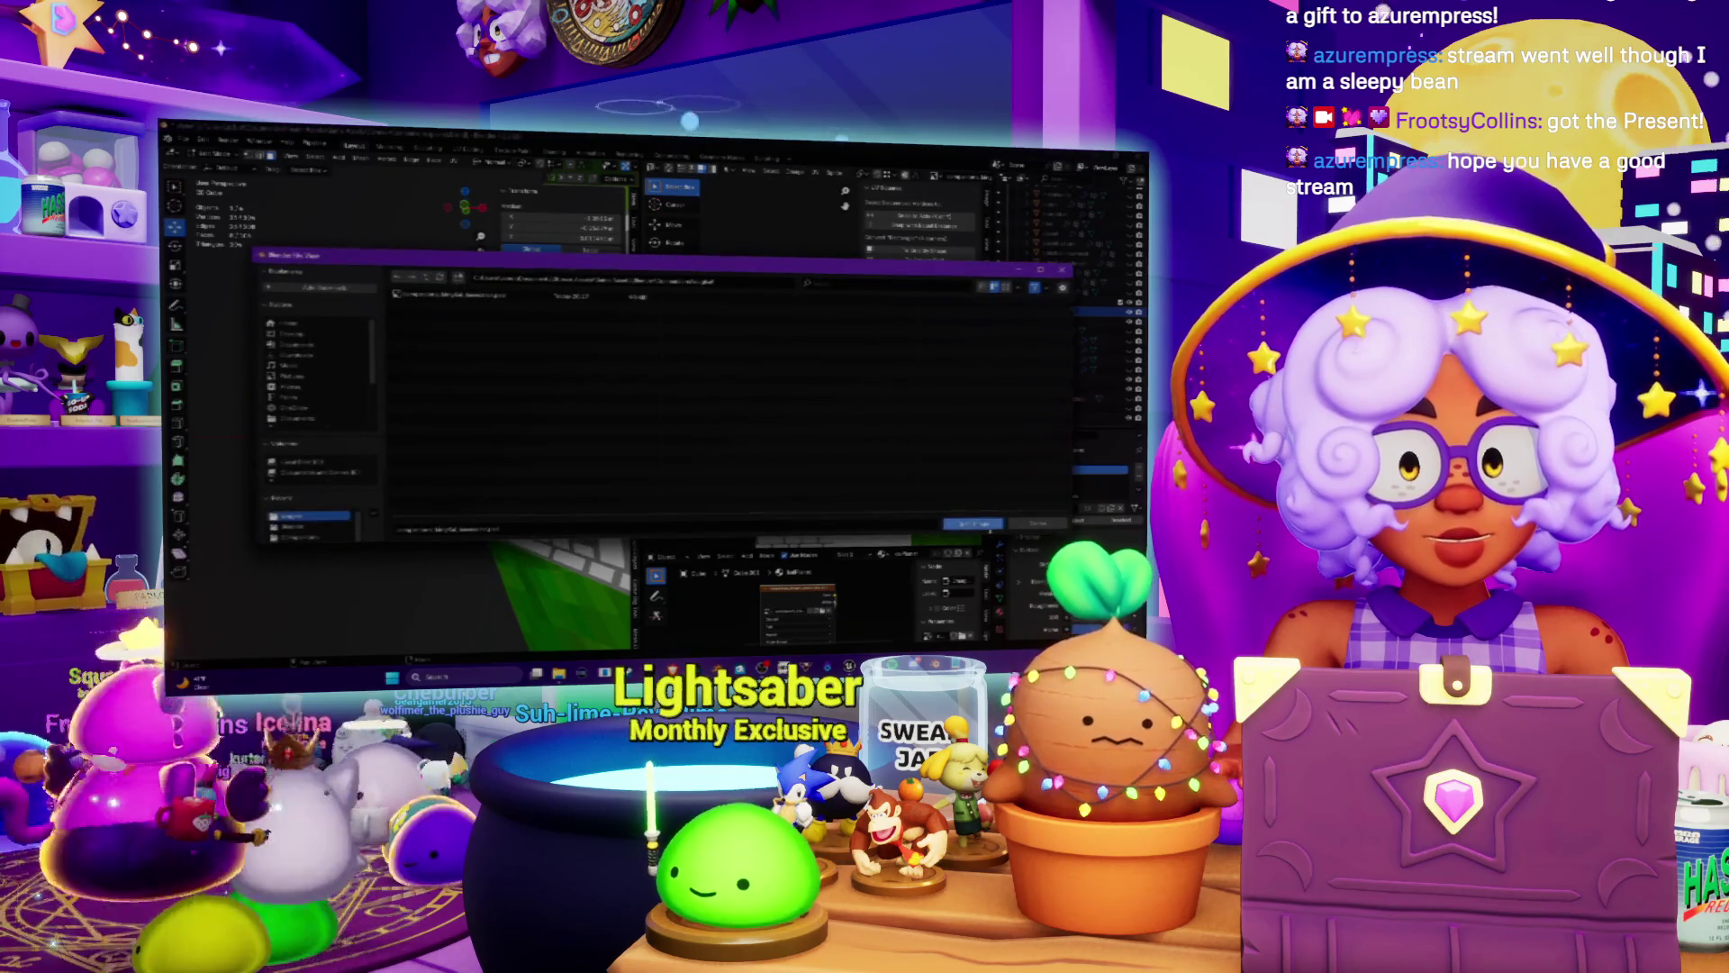
key("alt+Tab")
key("alt+r")
key("alt+Tab")
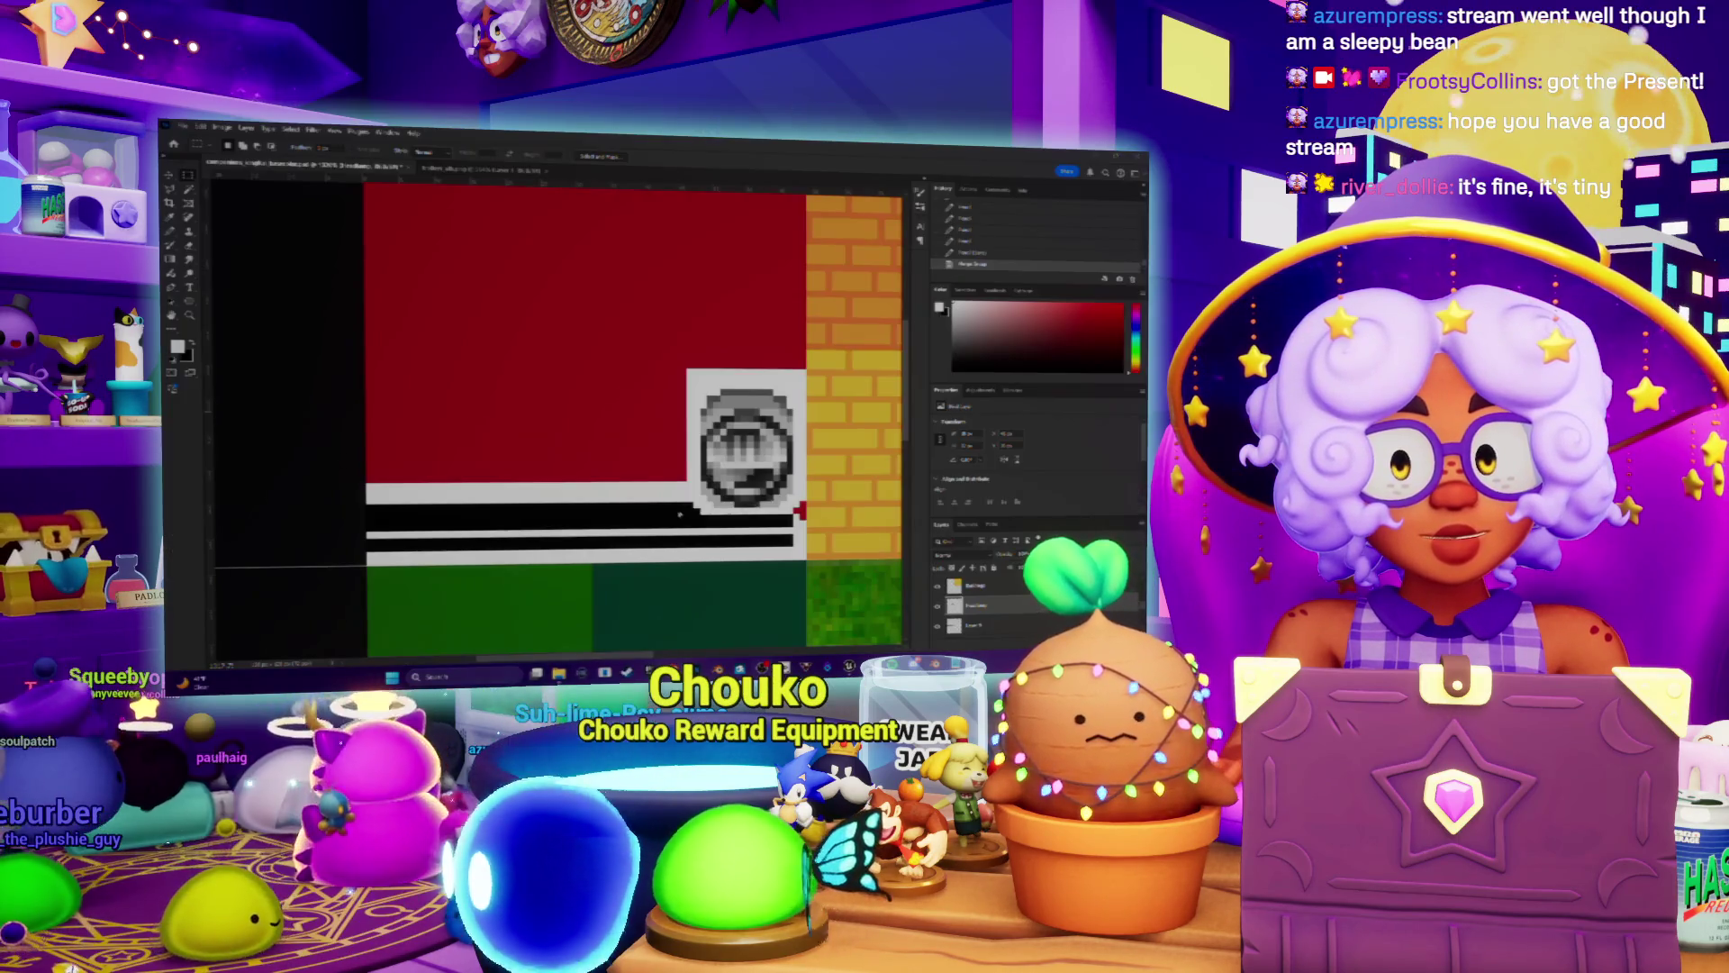
scroll(662, 433, "down", 2, "alt")
scroll(662, 432, "up", 2, "alt")
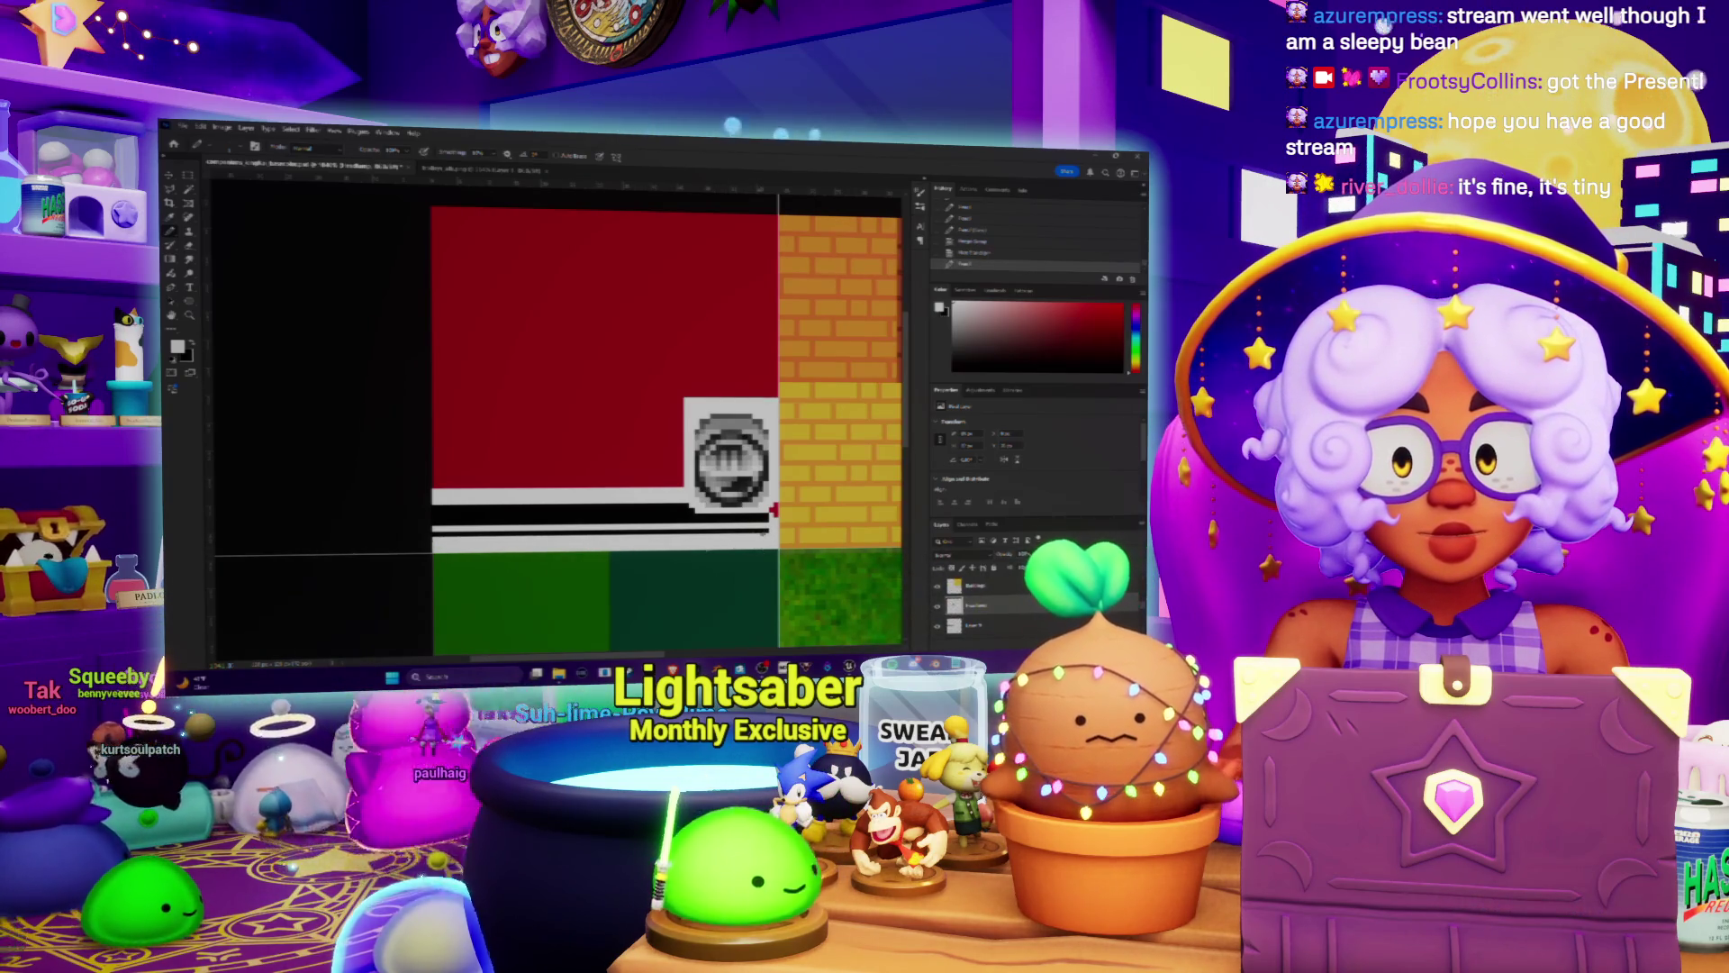
scroll(775, 509, "left", 3)
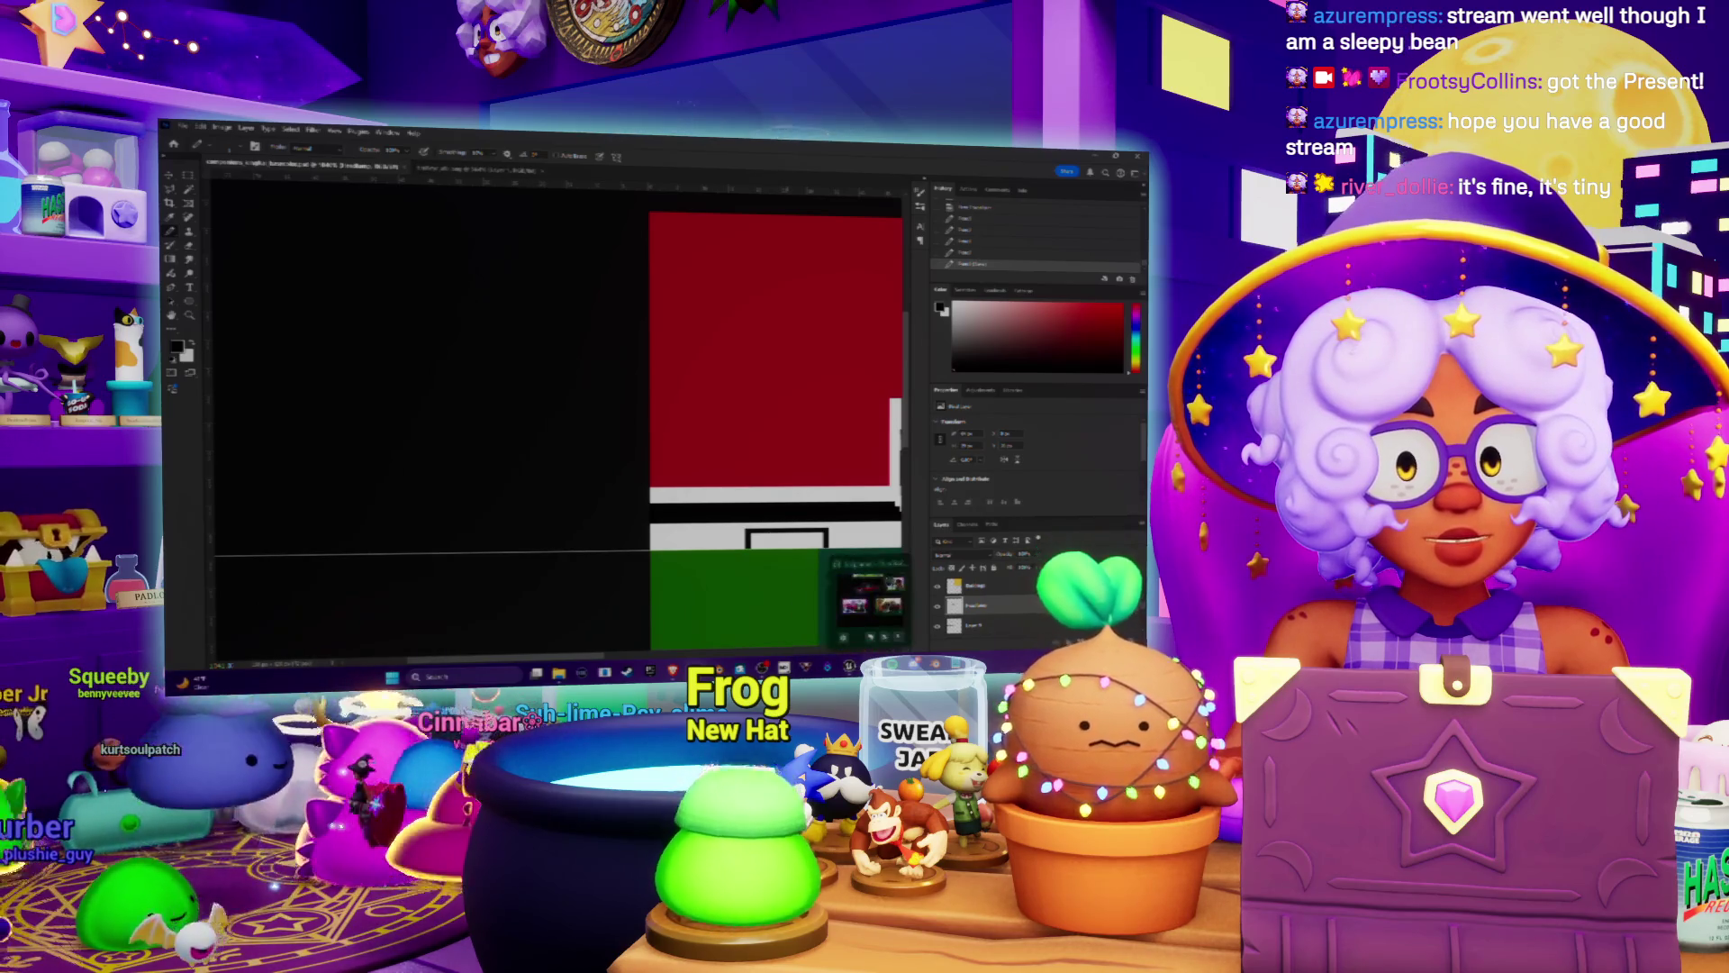
key("alt+Tab")
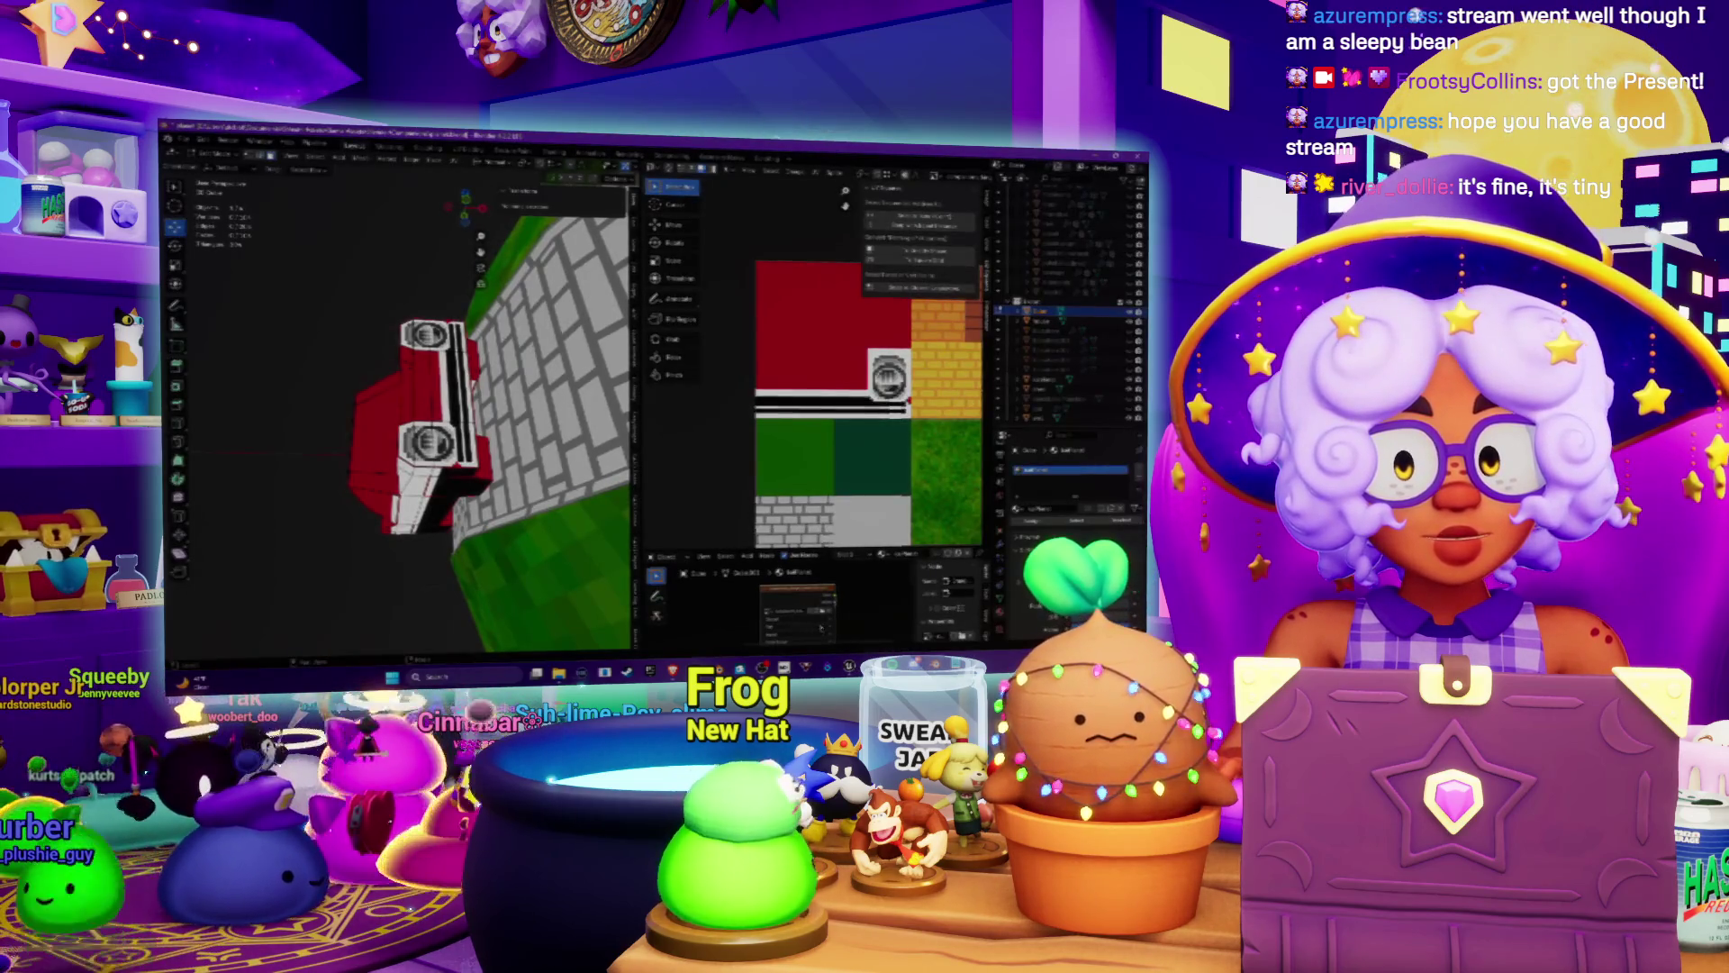
Load the saved striped texture onto the car, view it from above, then switch to Photoshop
key("alt+o")
left_click(972, 524)
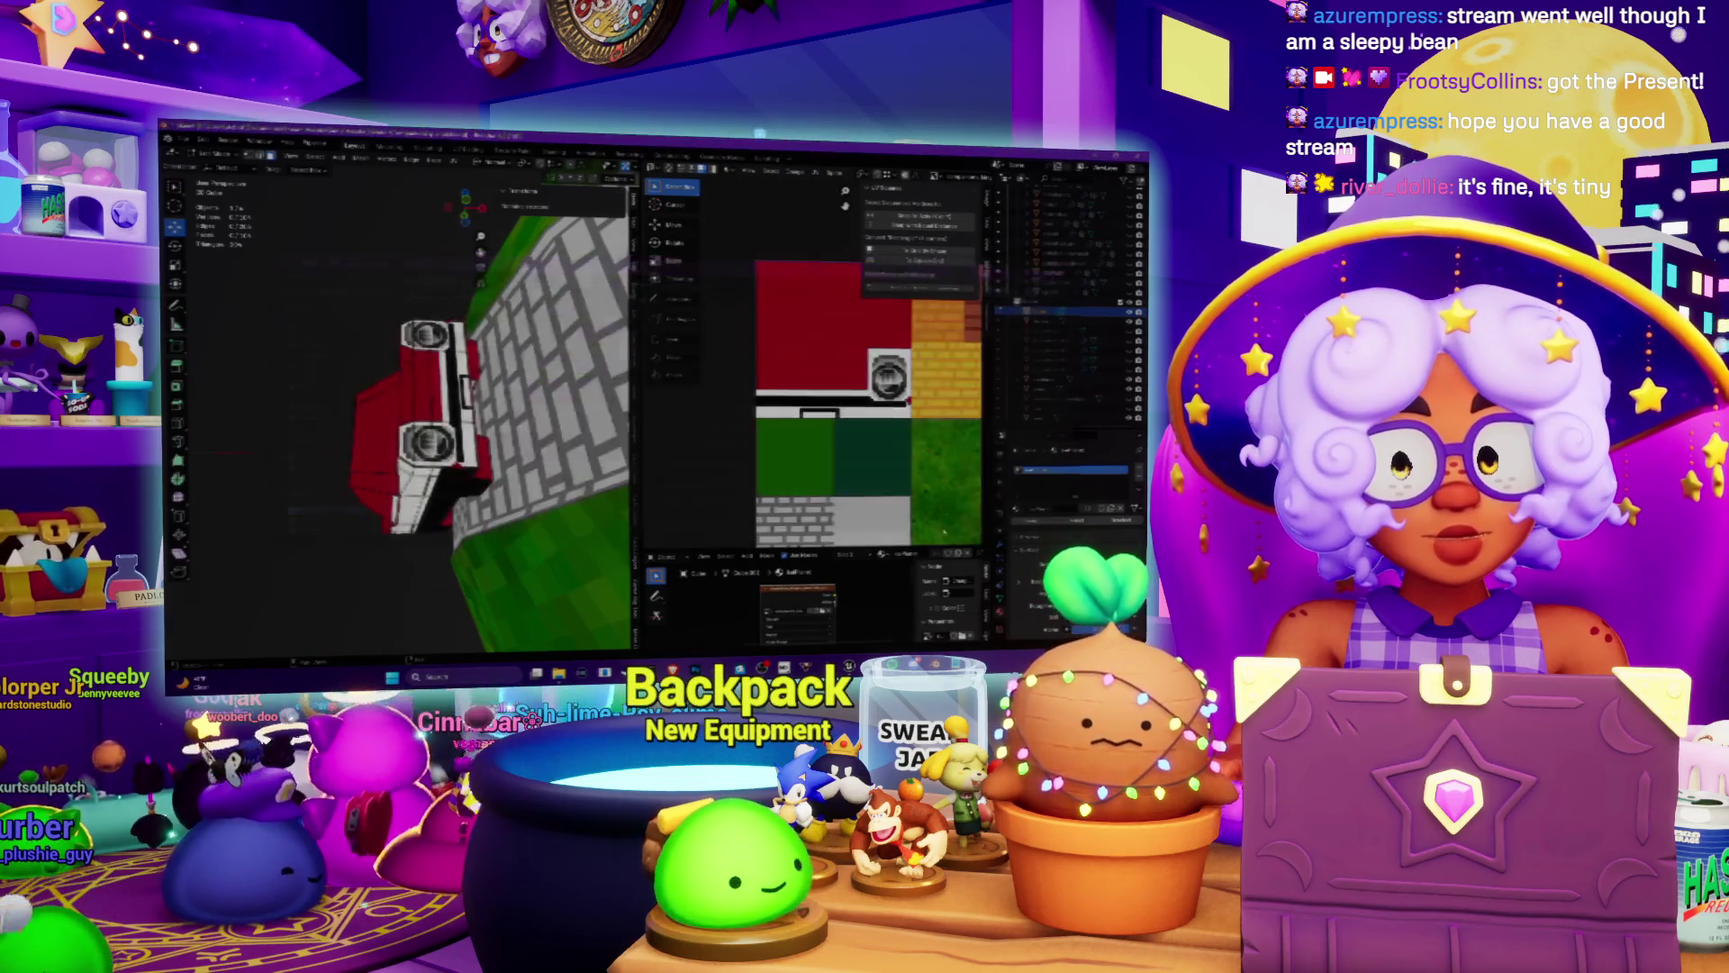
middle_click_drag(514, 433, 683, 649)
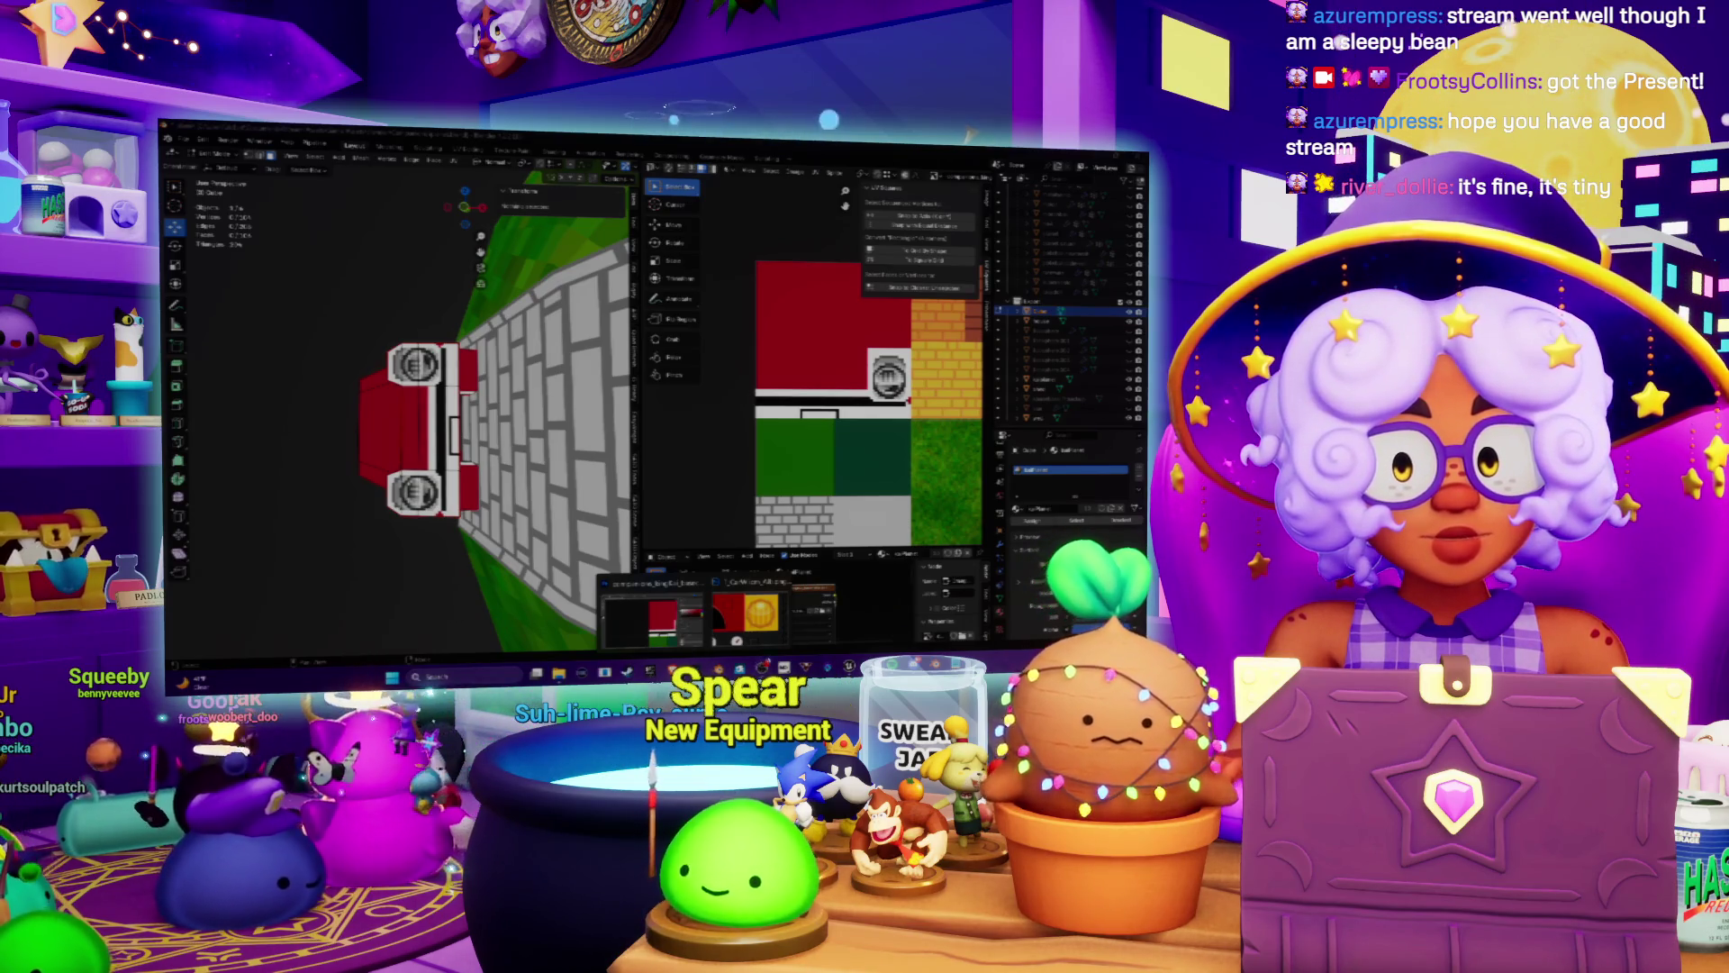
left_click(669, 626)
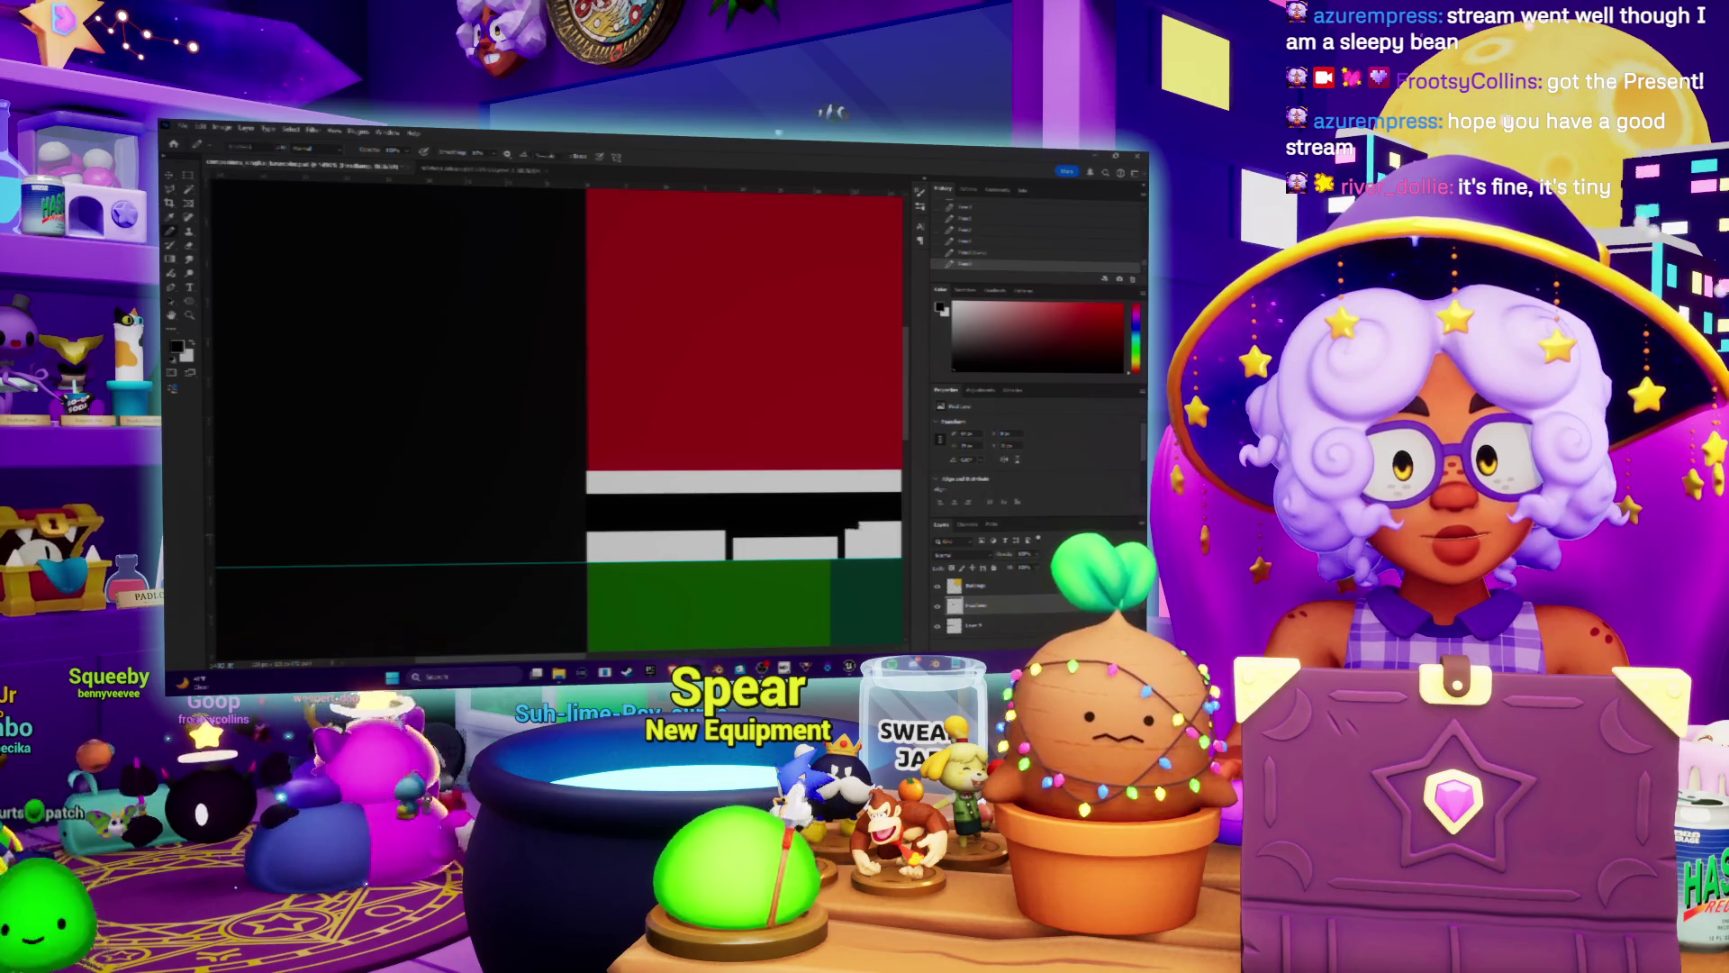
Undo the last paint stroke, view the atlas canvas alone, then switch back to Blender
key("ctrl+z")
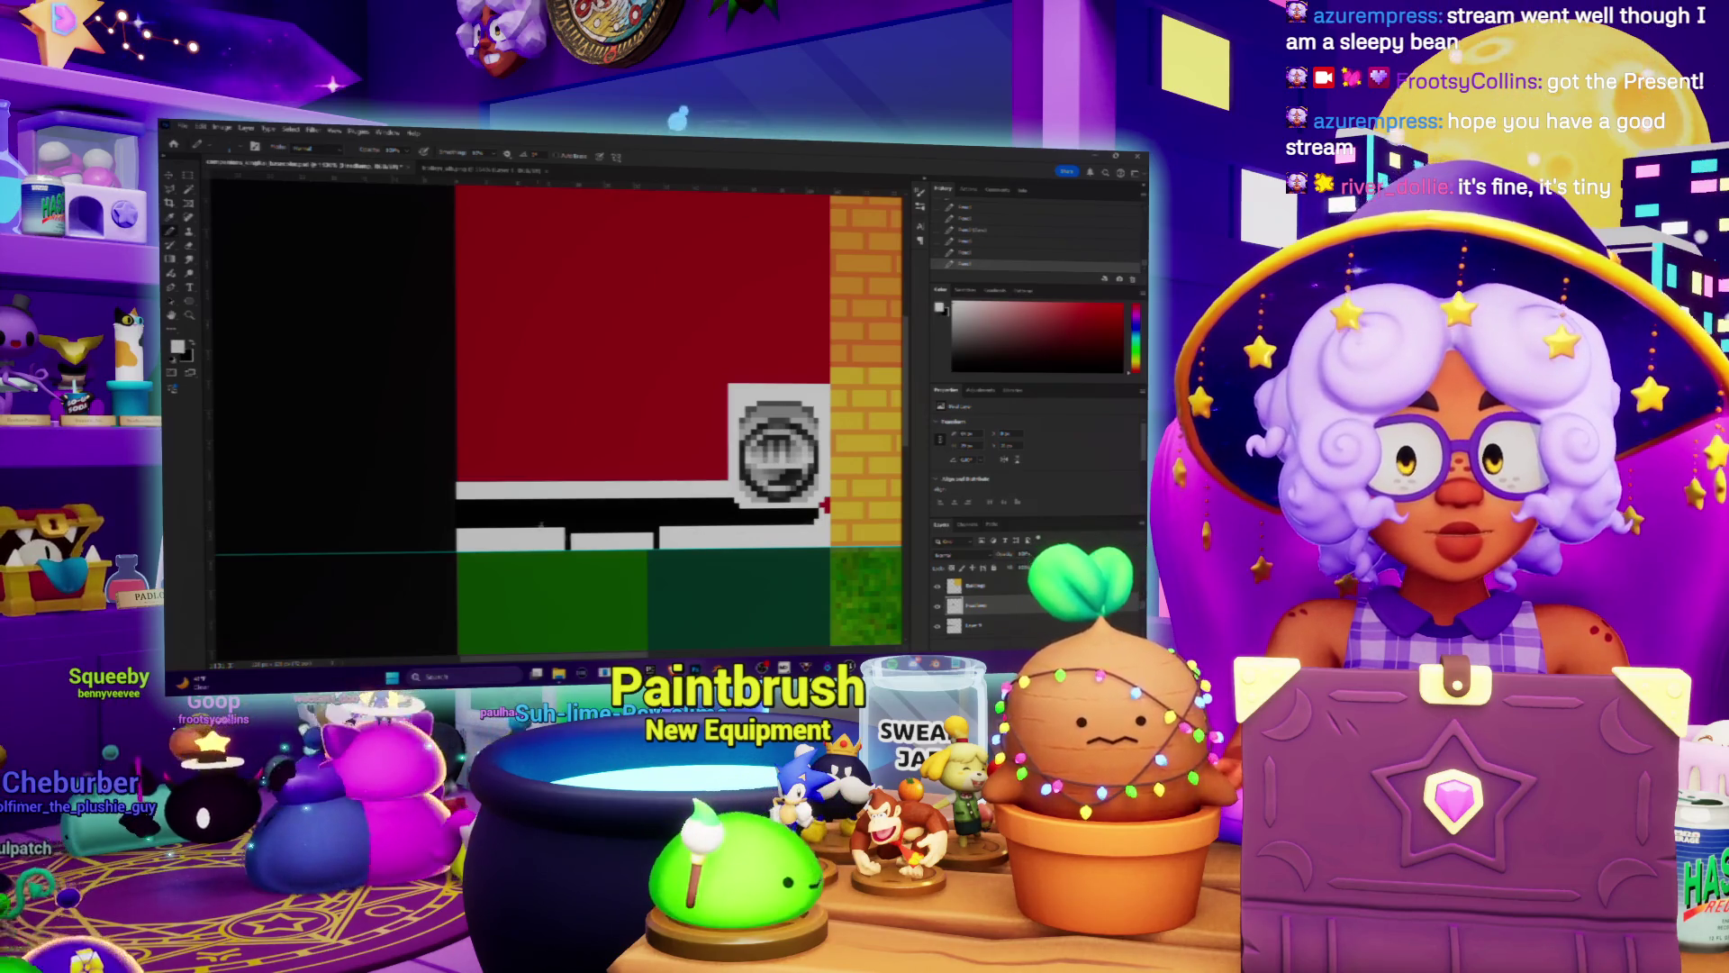
scroll(546, 528, "down", 2, "alt")
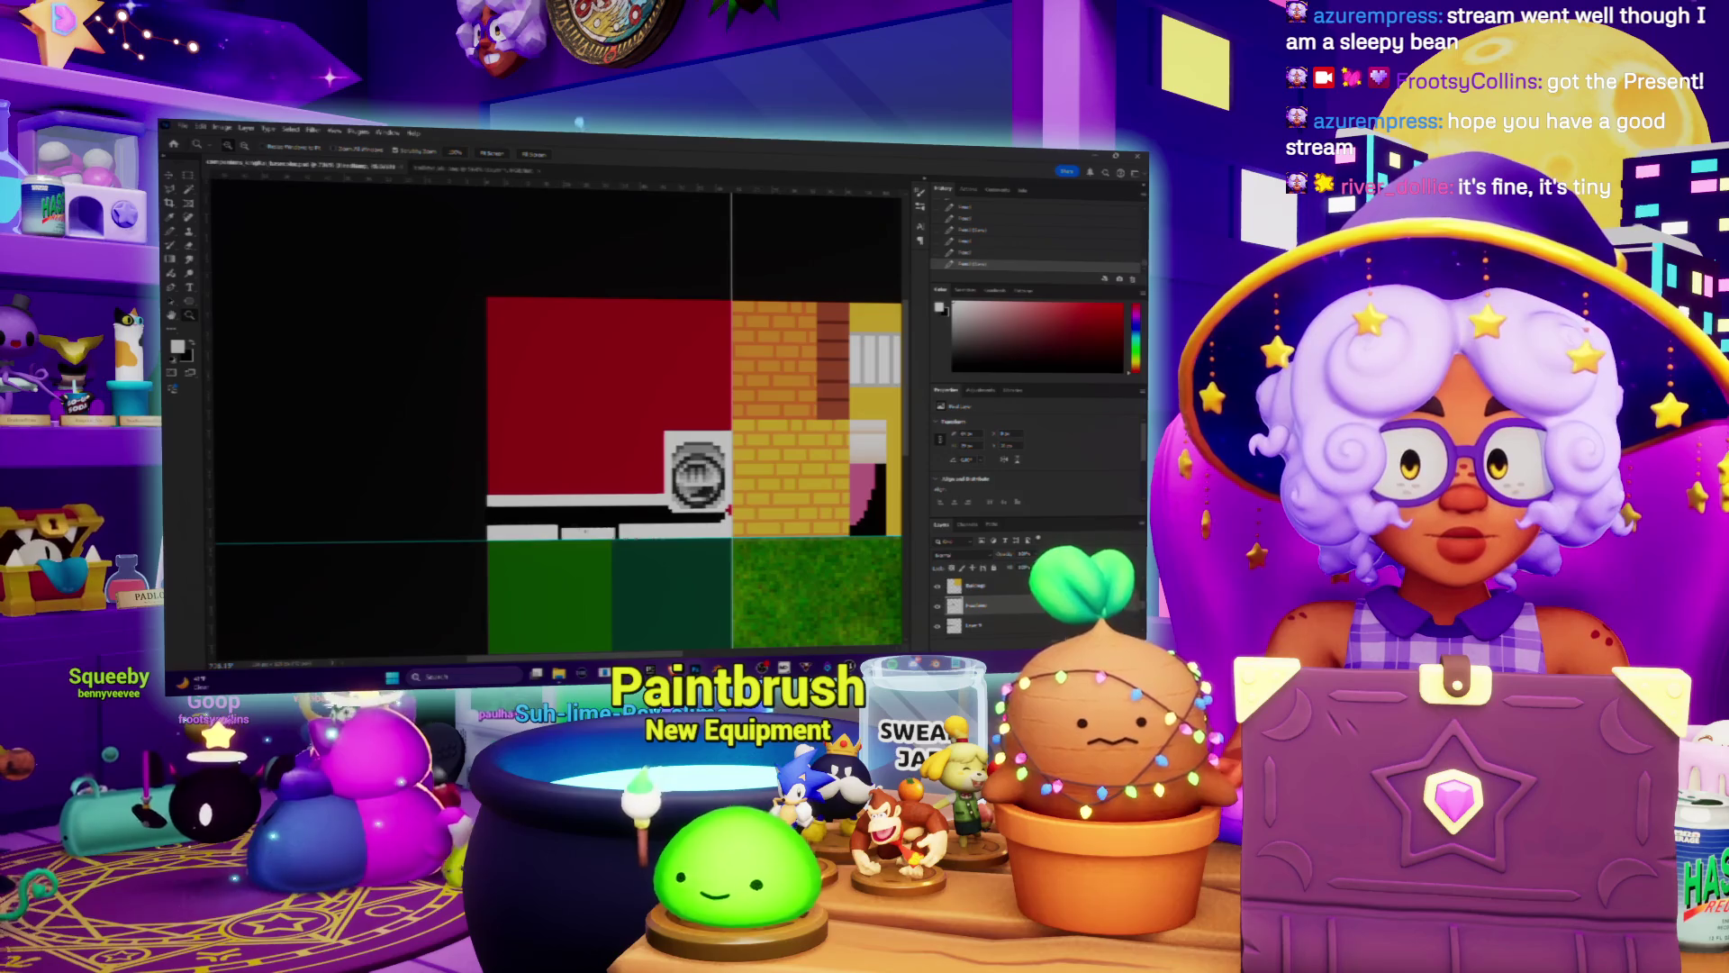
scroll(573, 546, "up", 2, "alt")
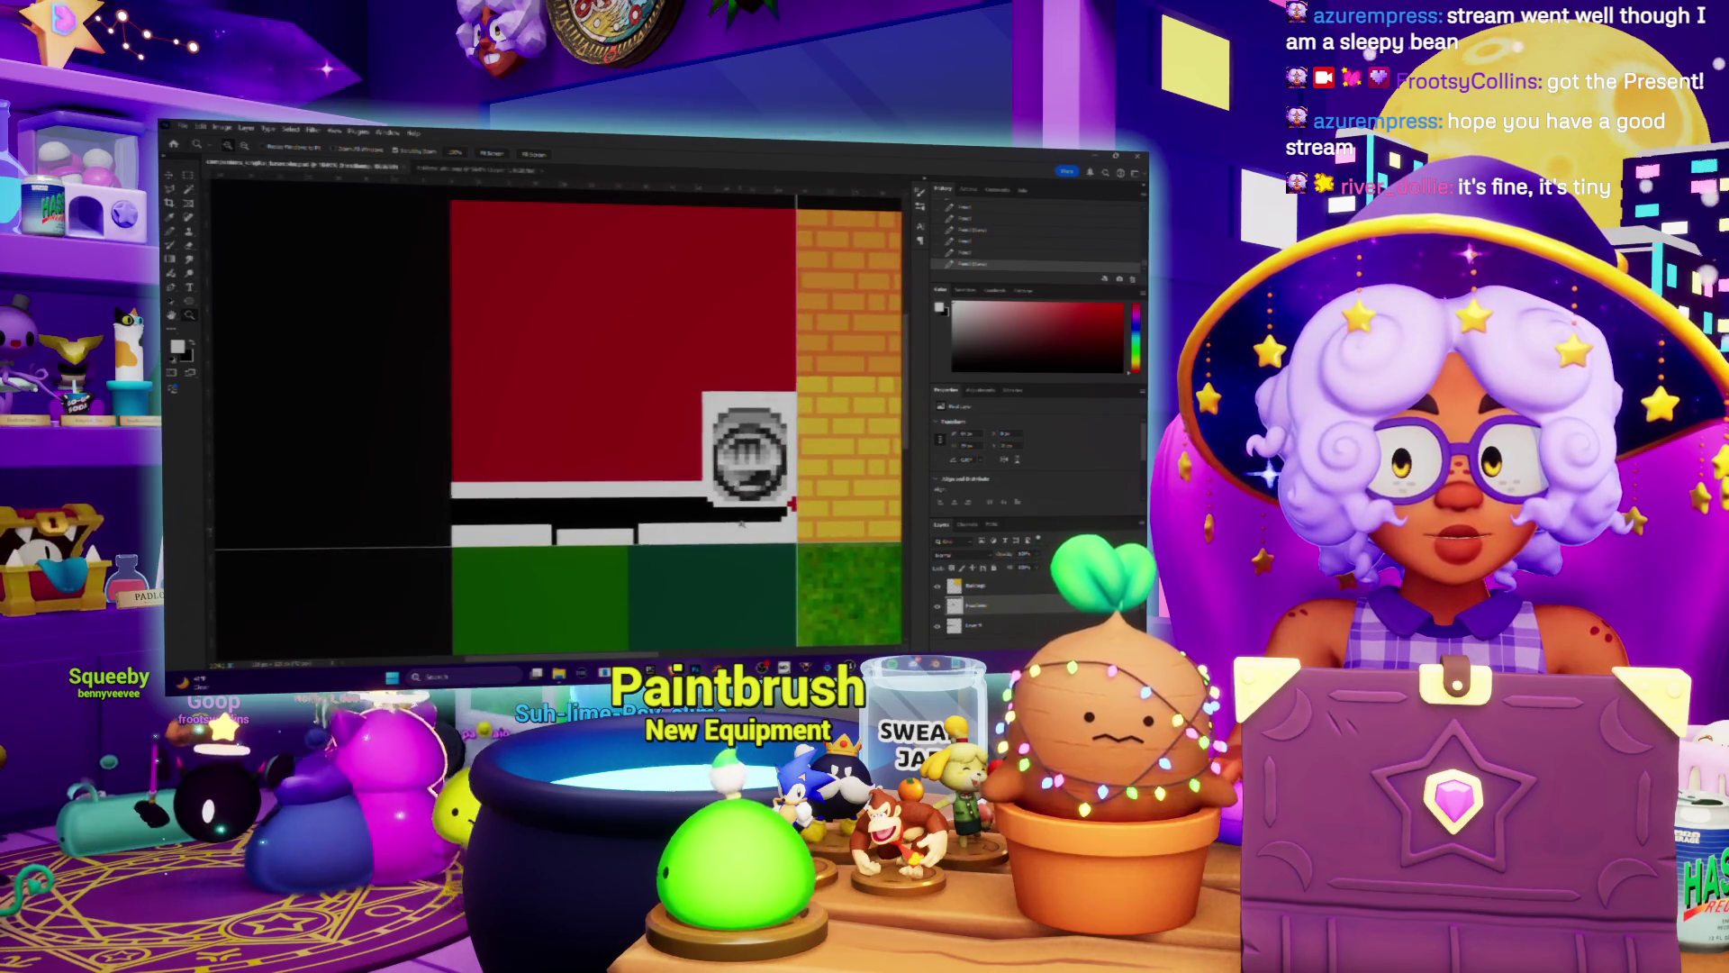
scroll(568, 419, "right", 2)
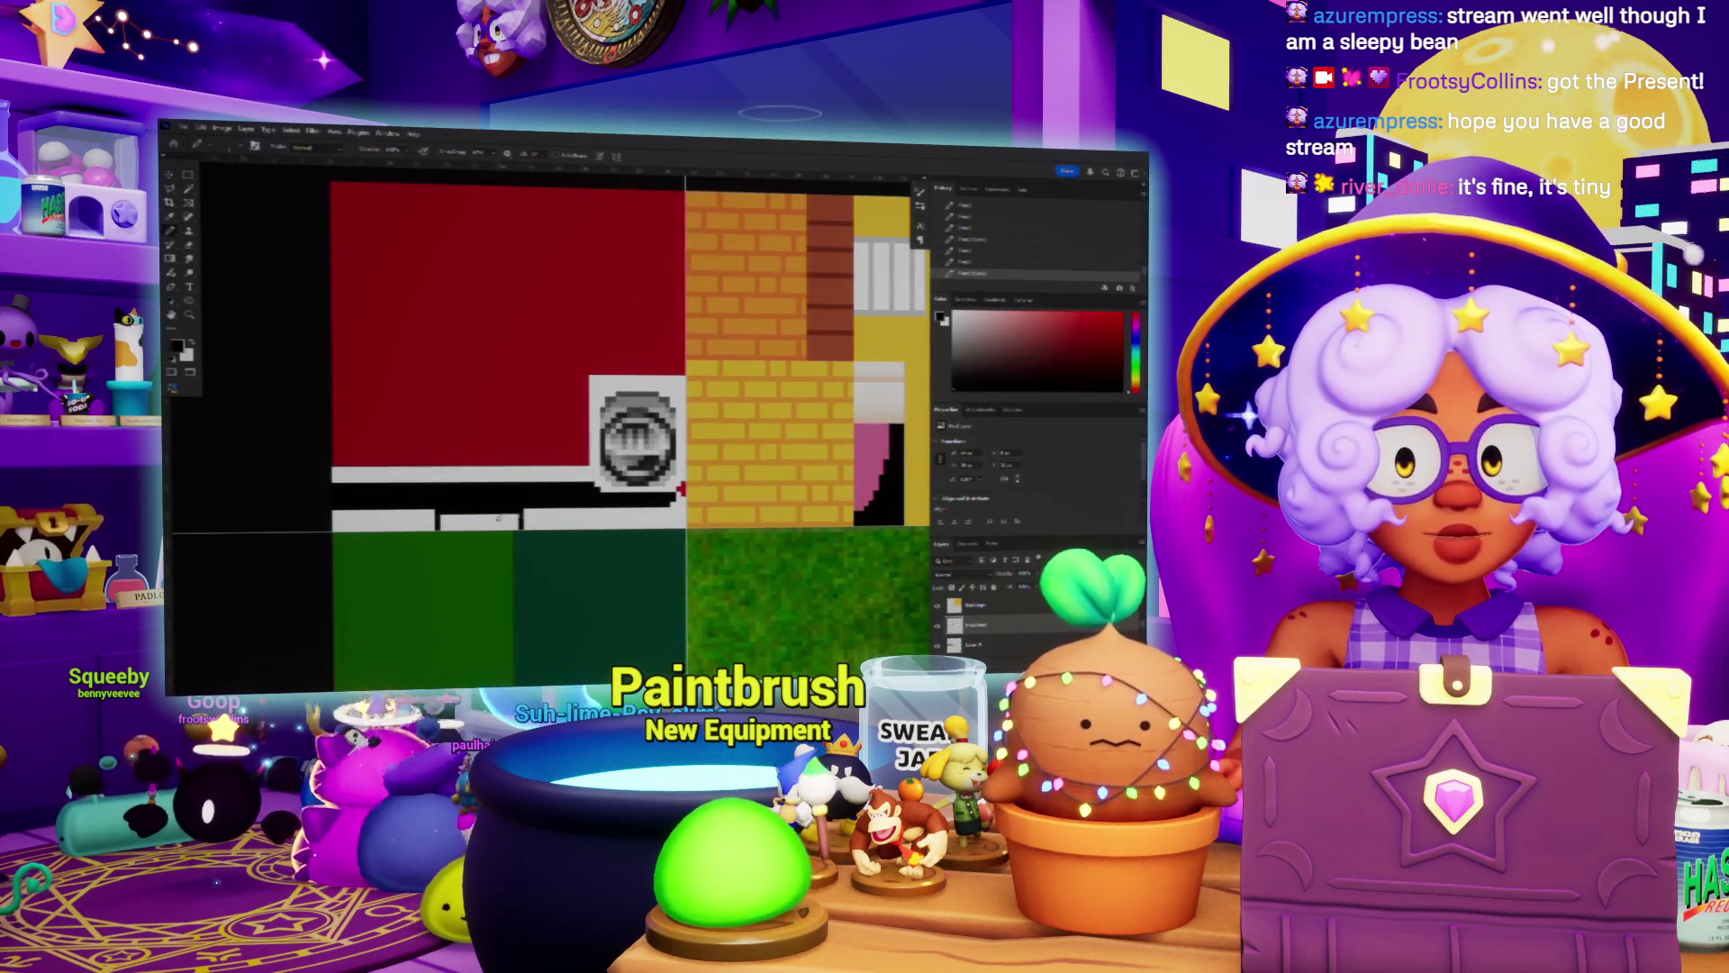
scroll(498, 518, "down", 1, "alt")
scroll(500, 518, "up", 2, "alt")
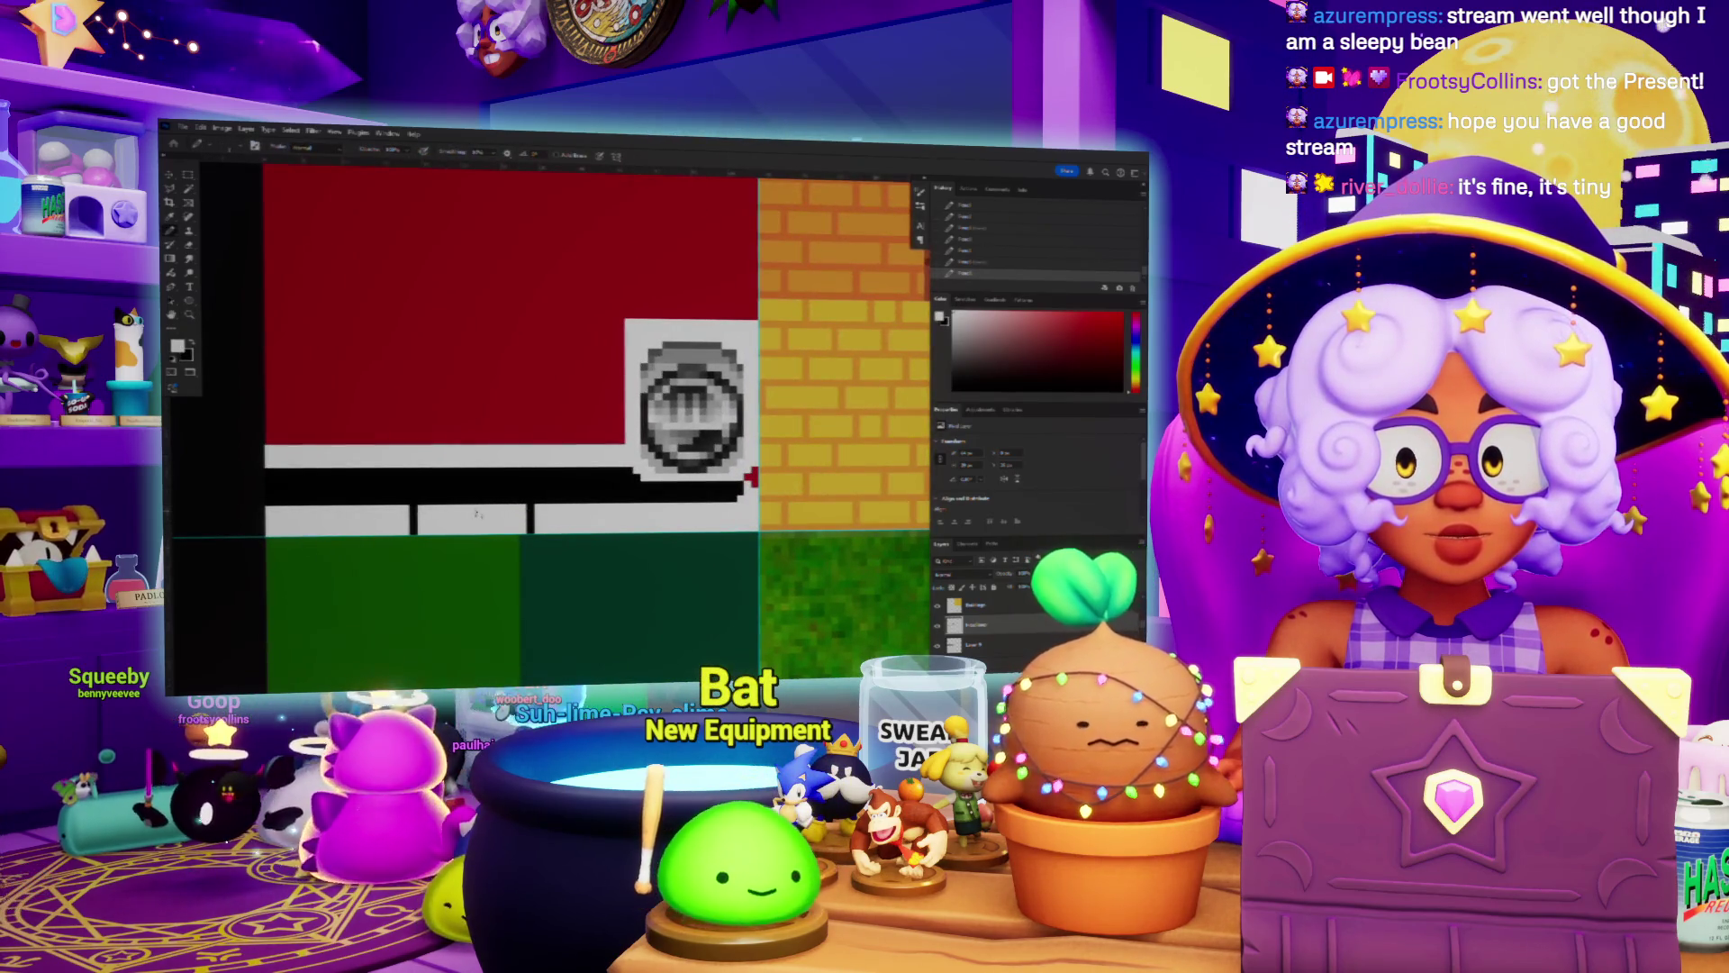
scroll(582, 492, "down", 2, "alt")
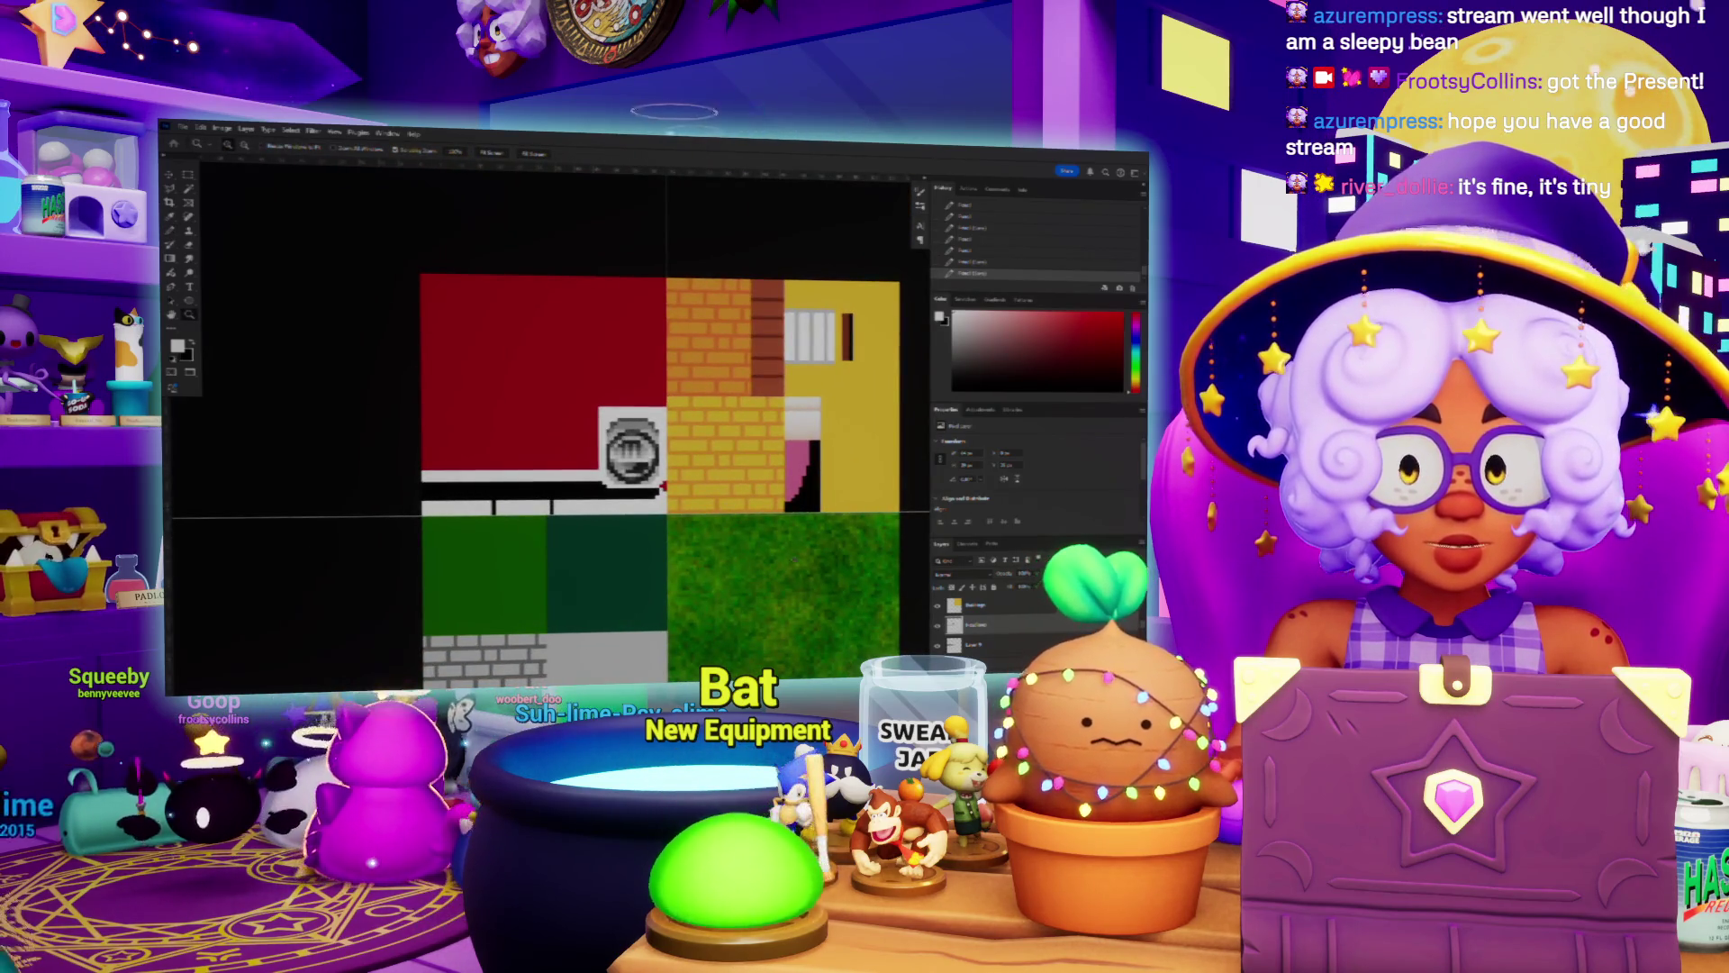
key("f")
key("f")
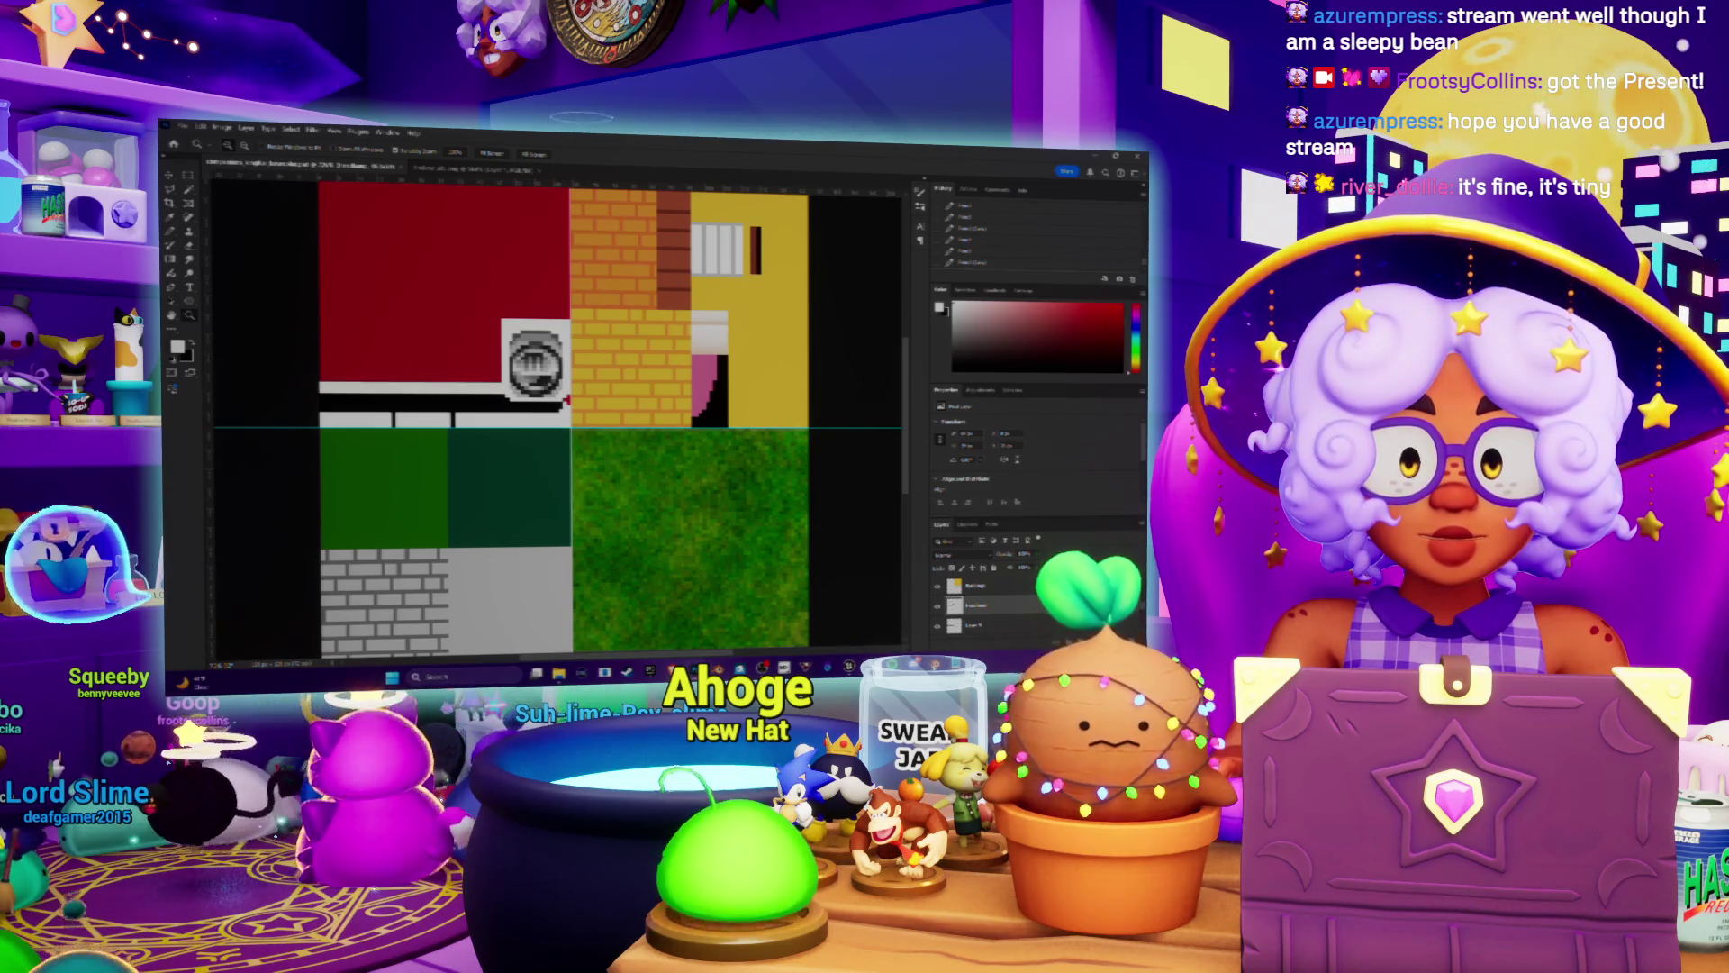
key("alt+Tab")
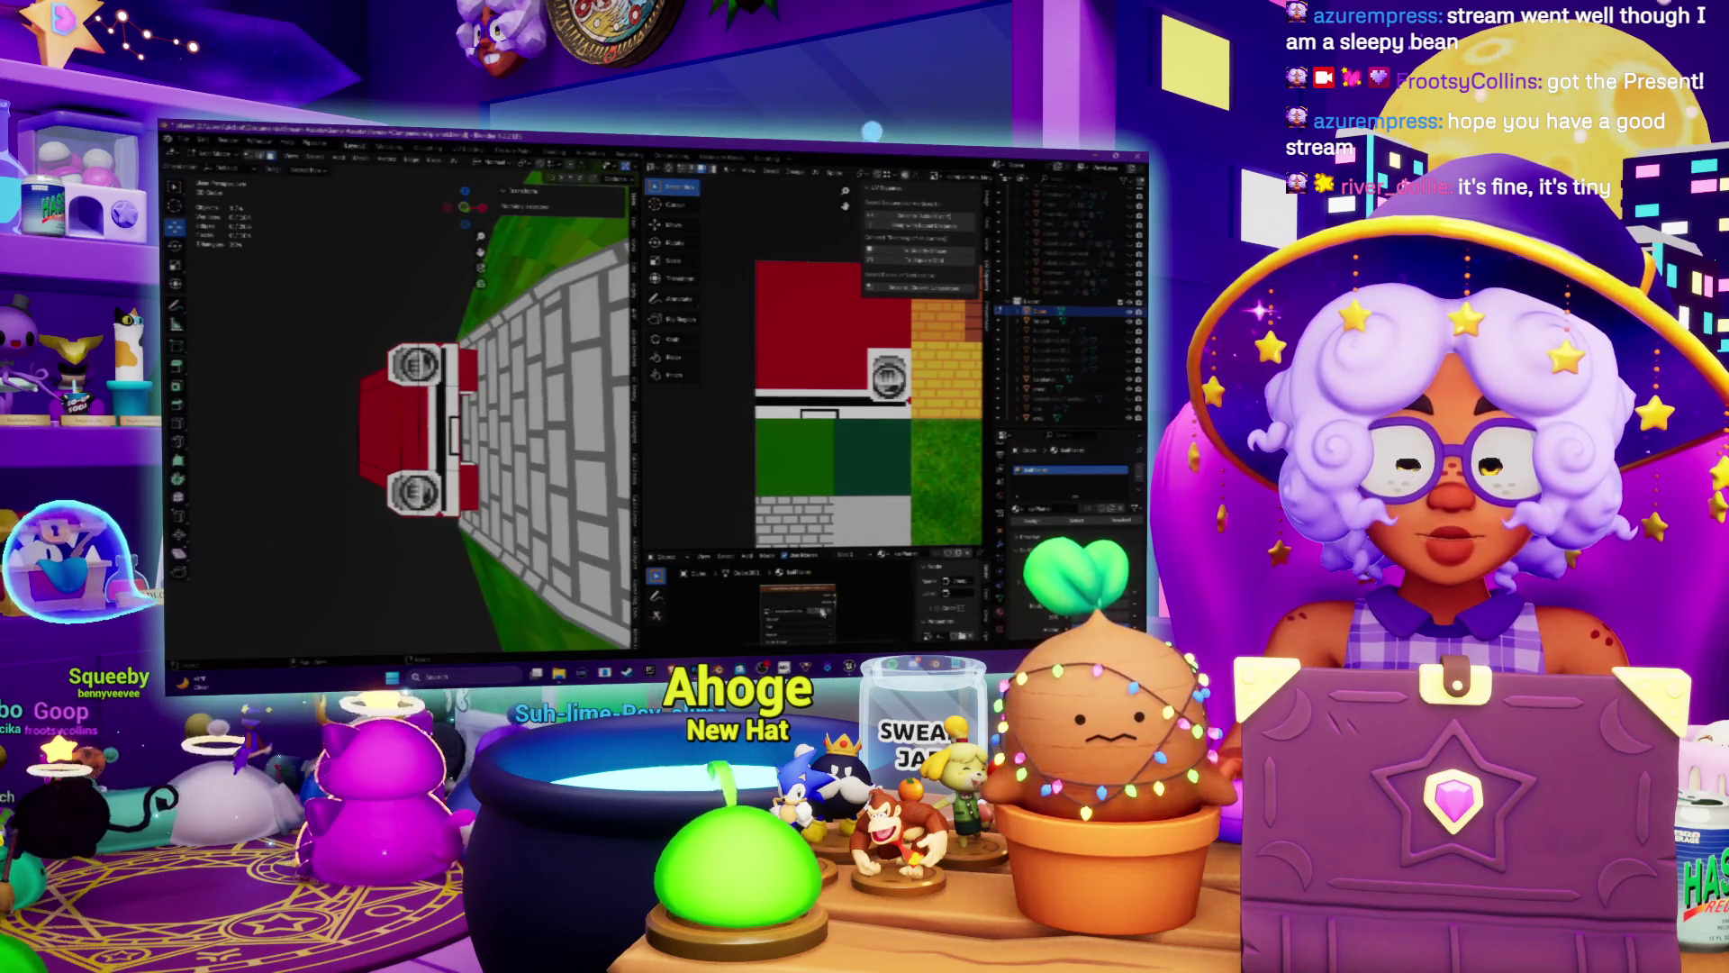
Load the updated atlas, set Material Preview shading to see the textured car, and enter Edit Mode
key("alt+o")
left_click(973, 524)
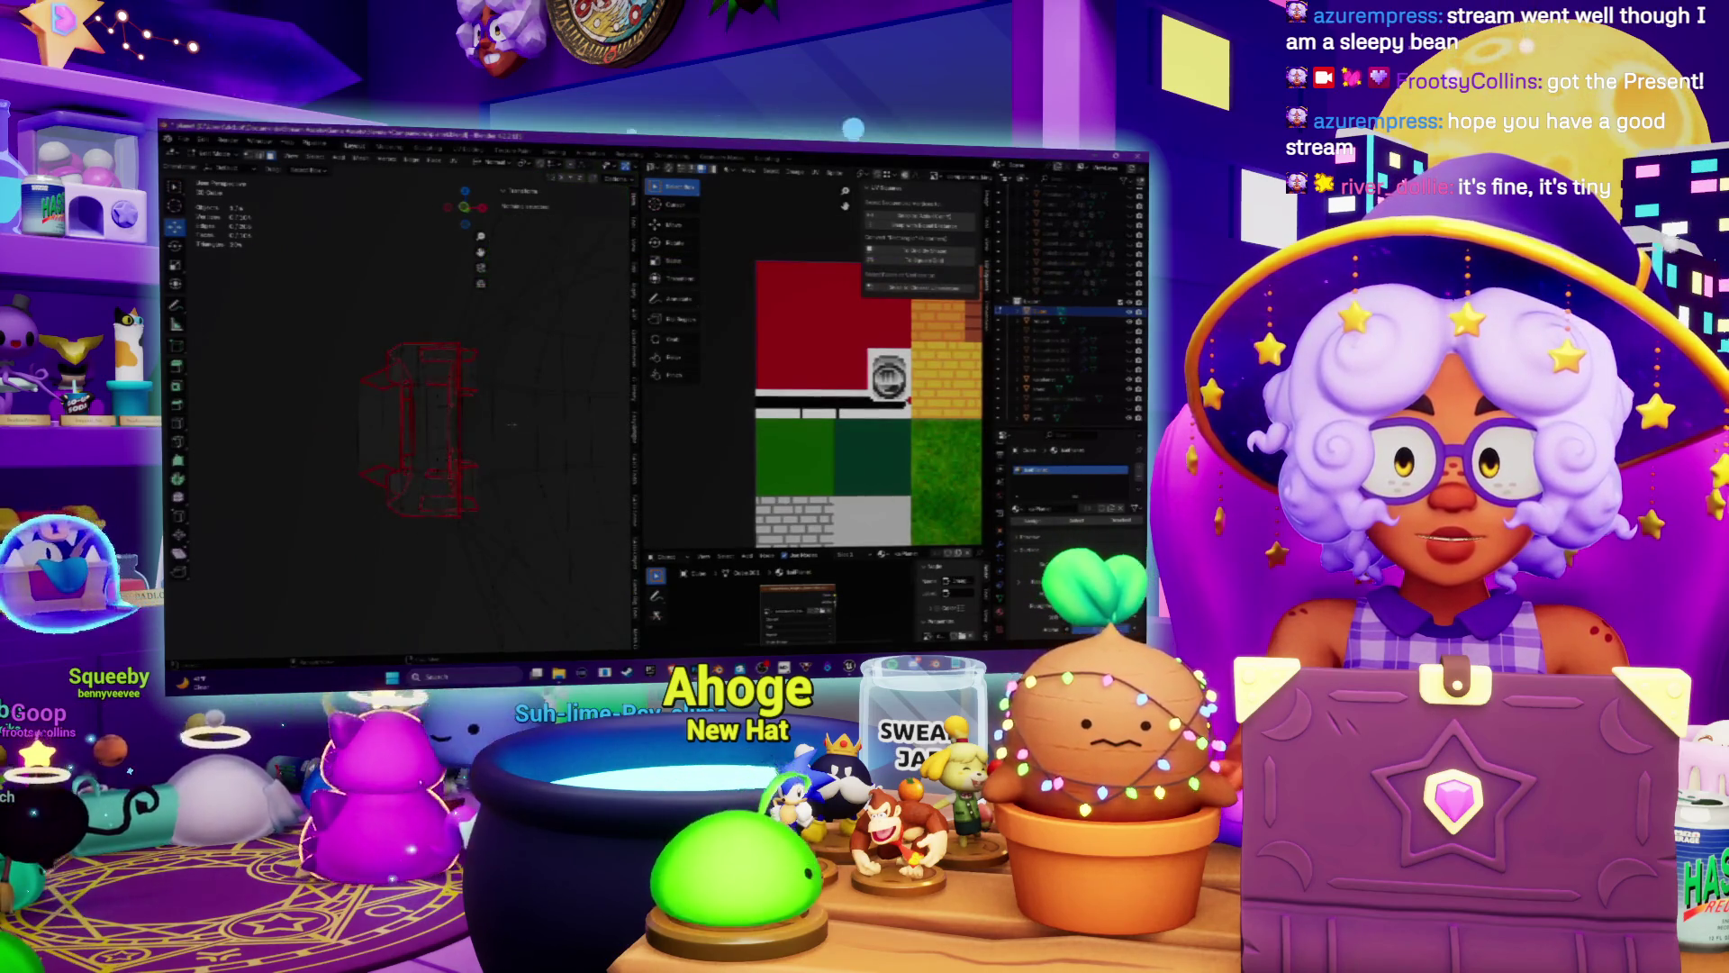
key("z")
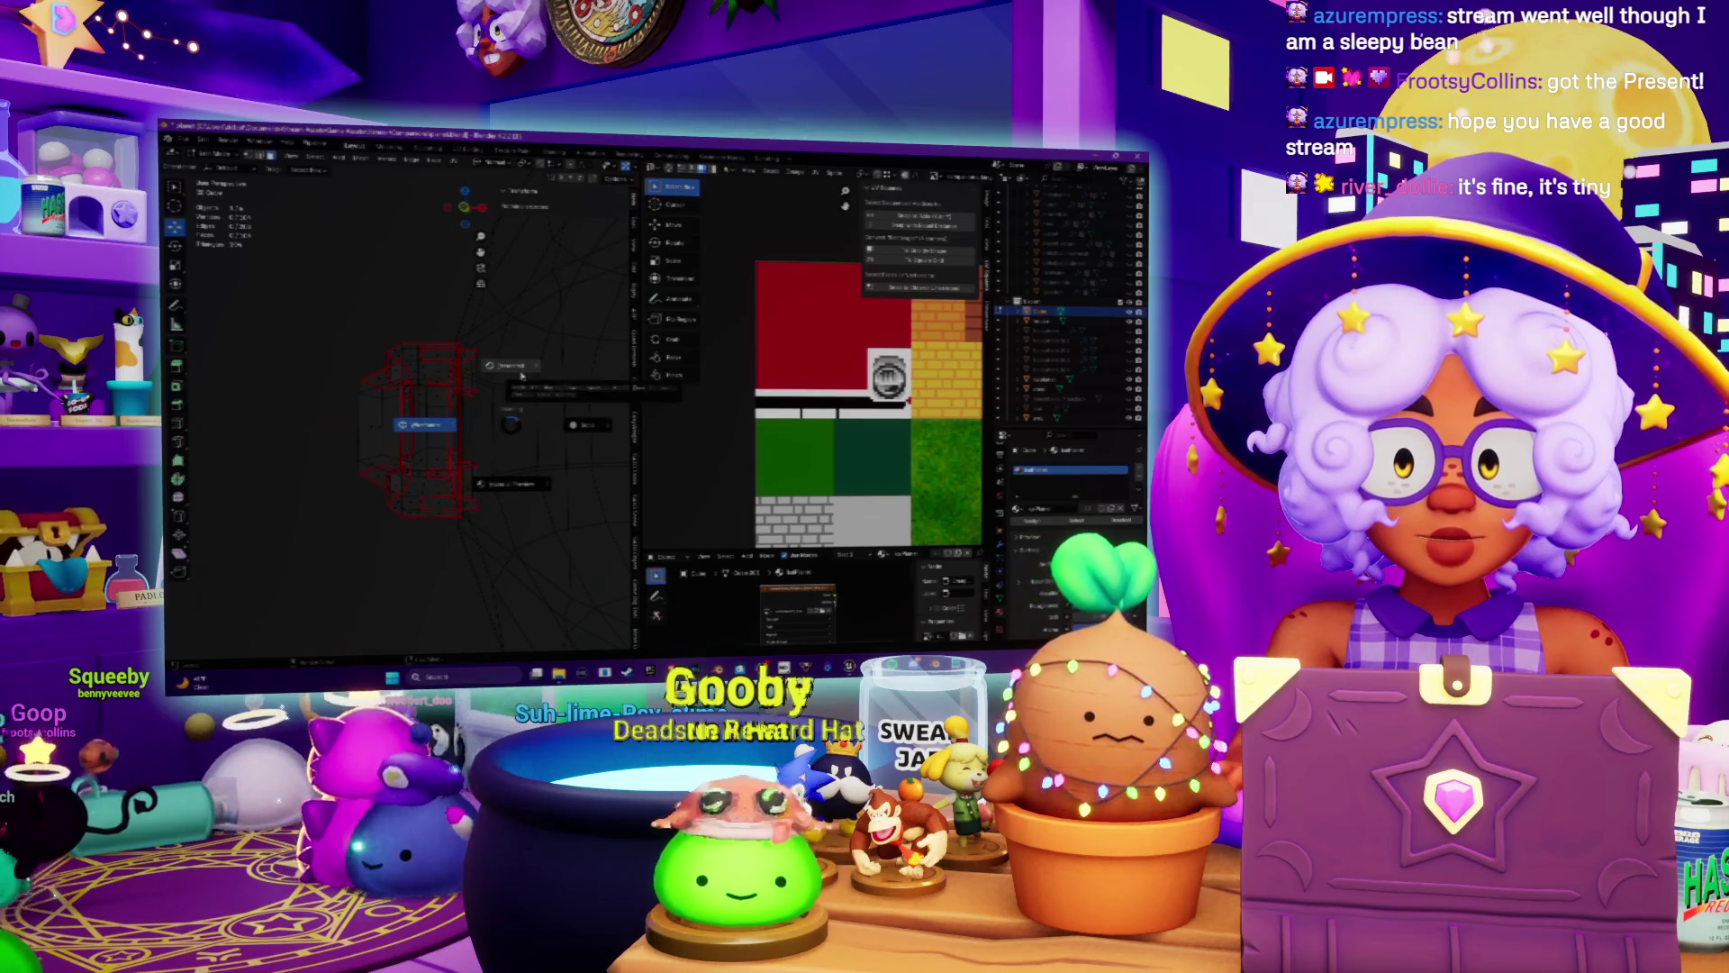
left_click(522, 376)
middle_click_drag(405, 405, 454, 378)
key("Tab")
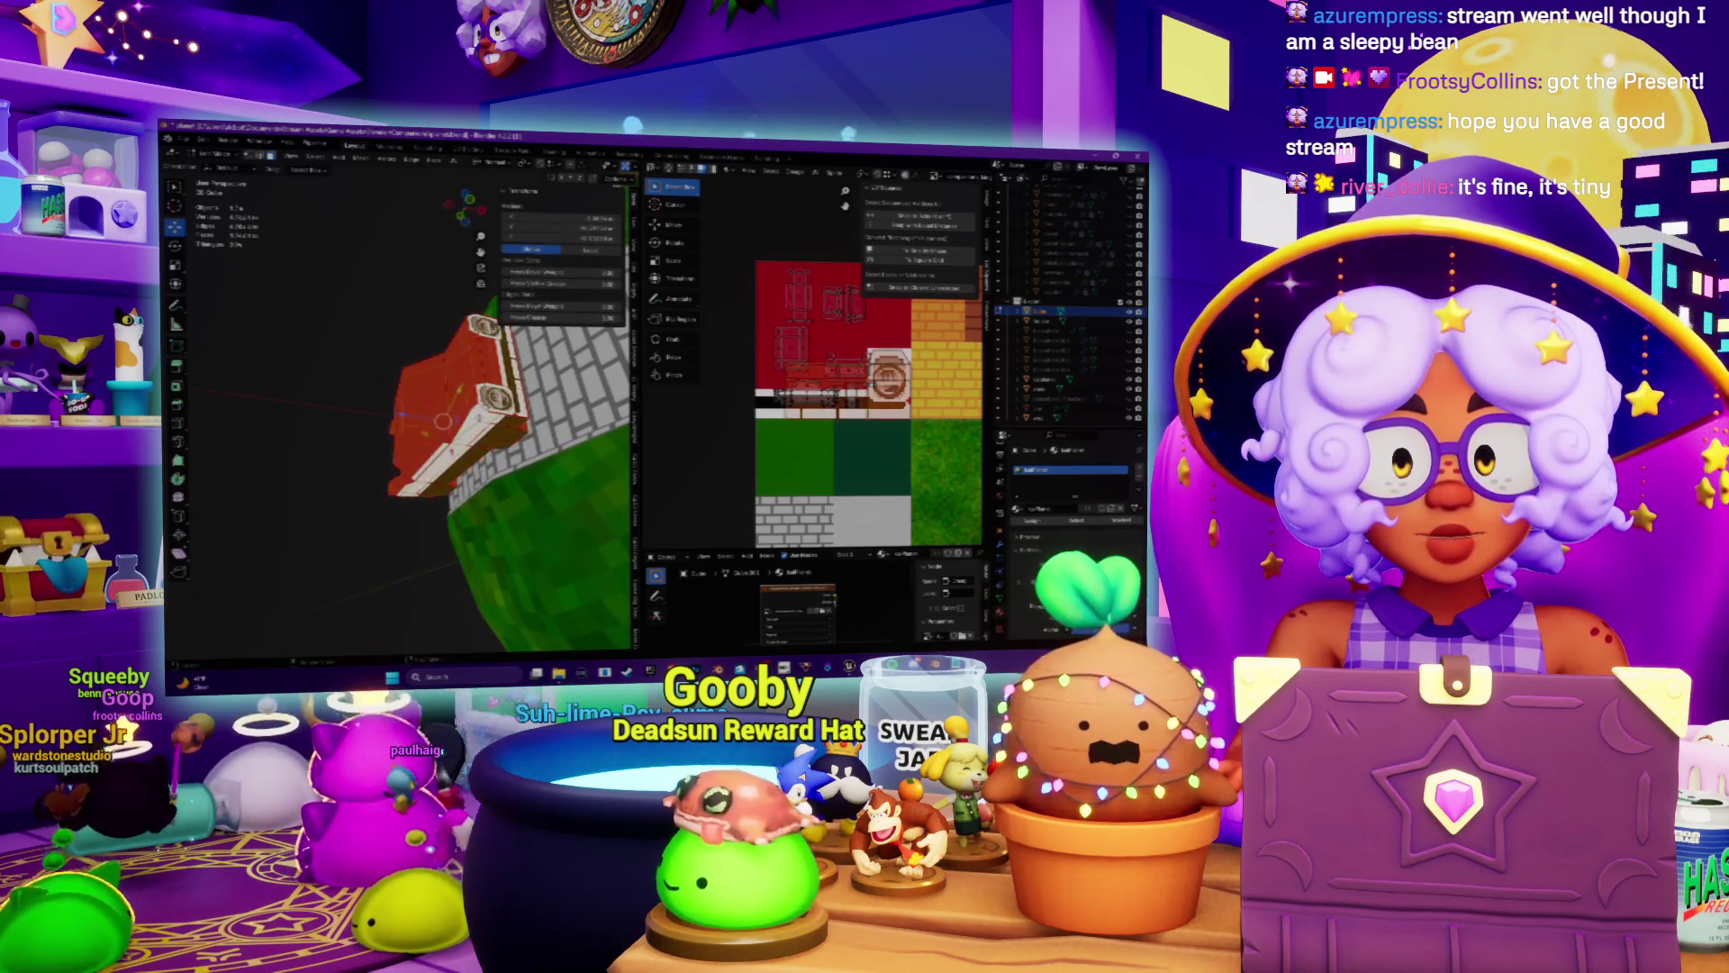
scroll(821, 371, "up", 2)
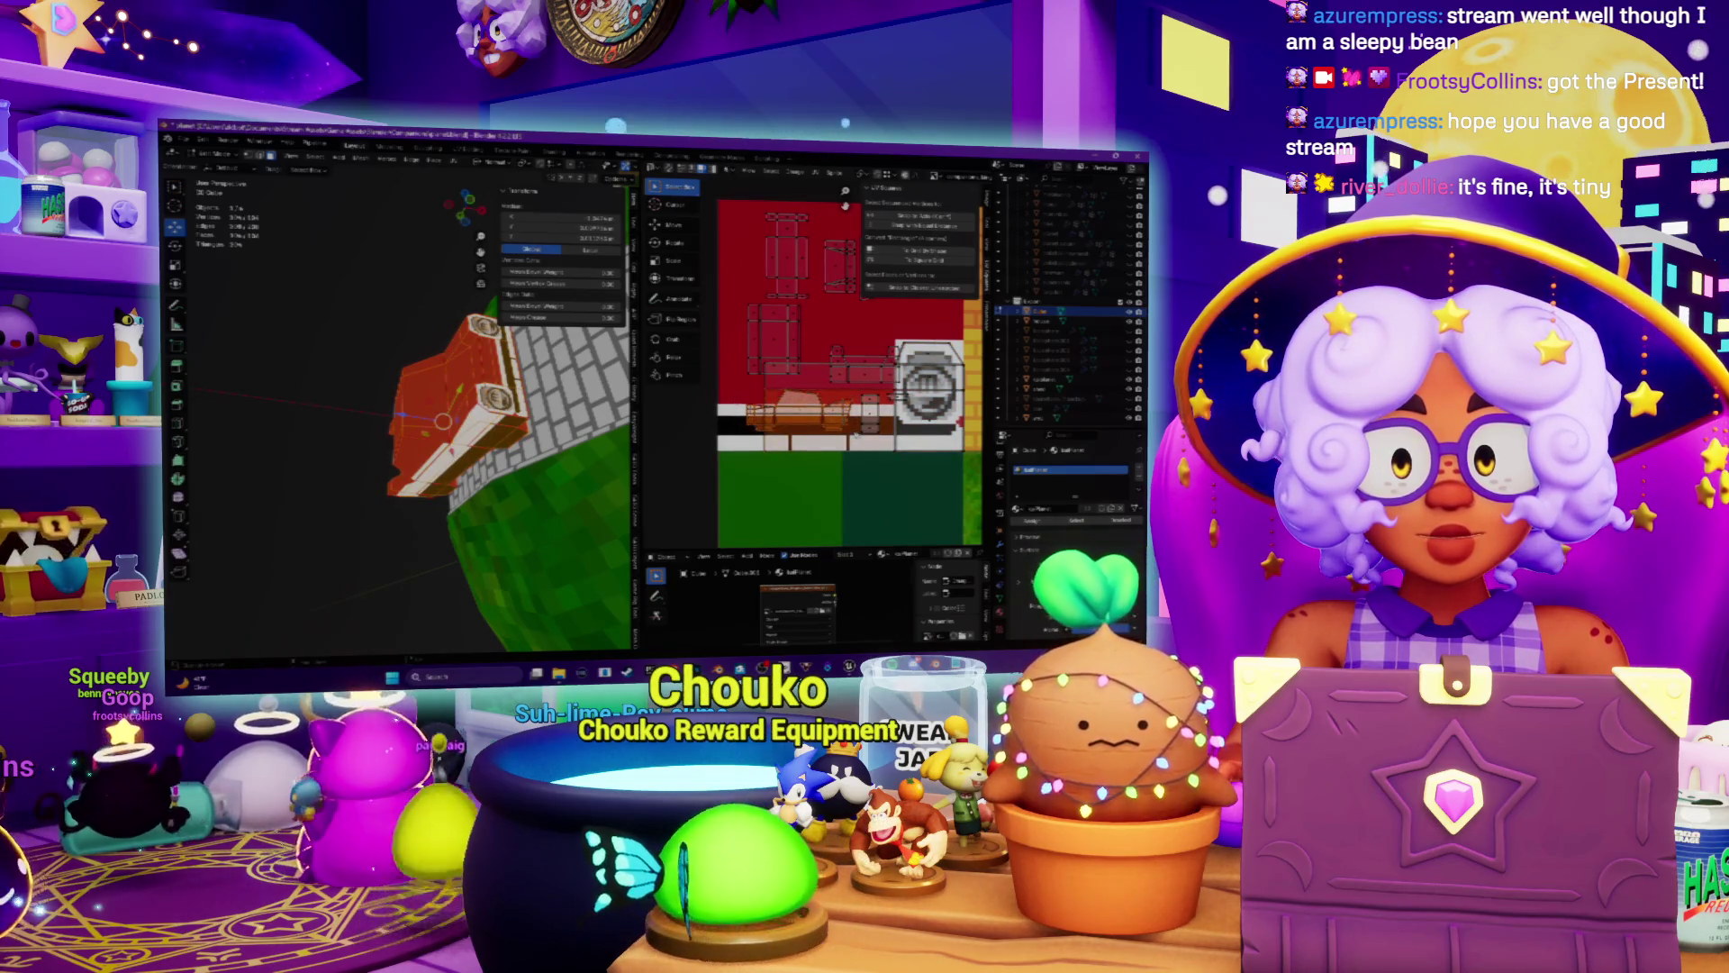
scroll(861, 298, "up", 1)
scroll(860, 297, "up", 1)
scroll(861, 298, "up", 1)
Select all faces of the box and move their UV strip up into the atlas's red area
key("u")
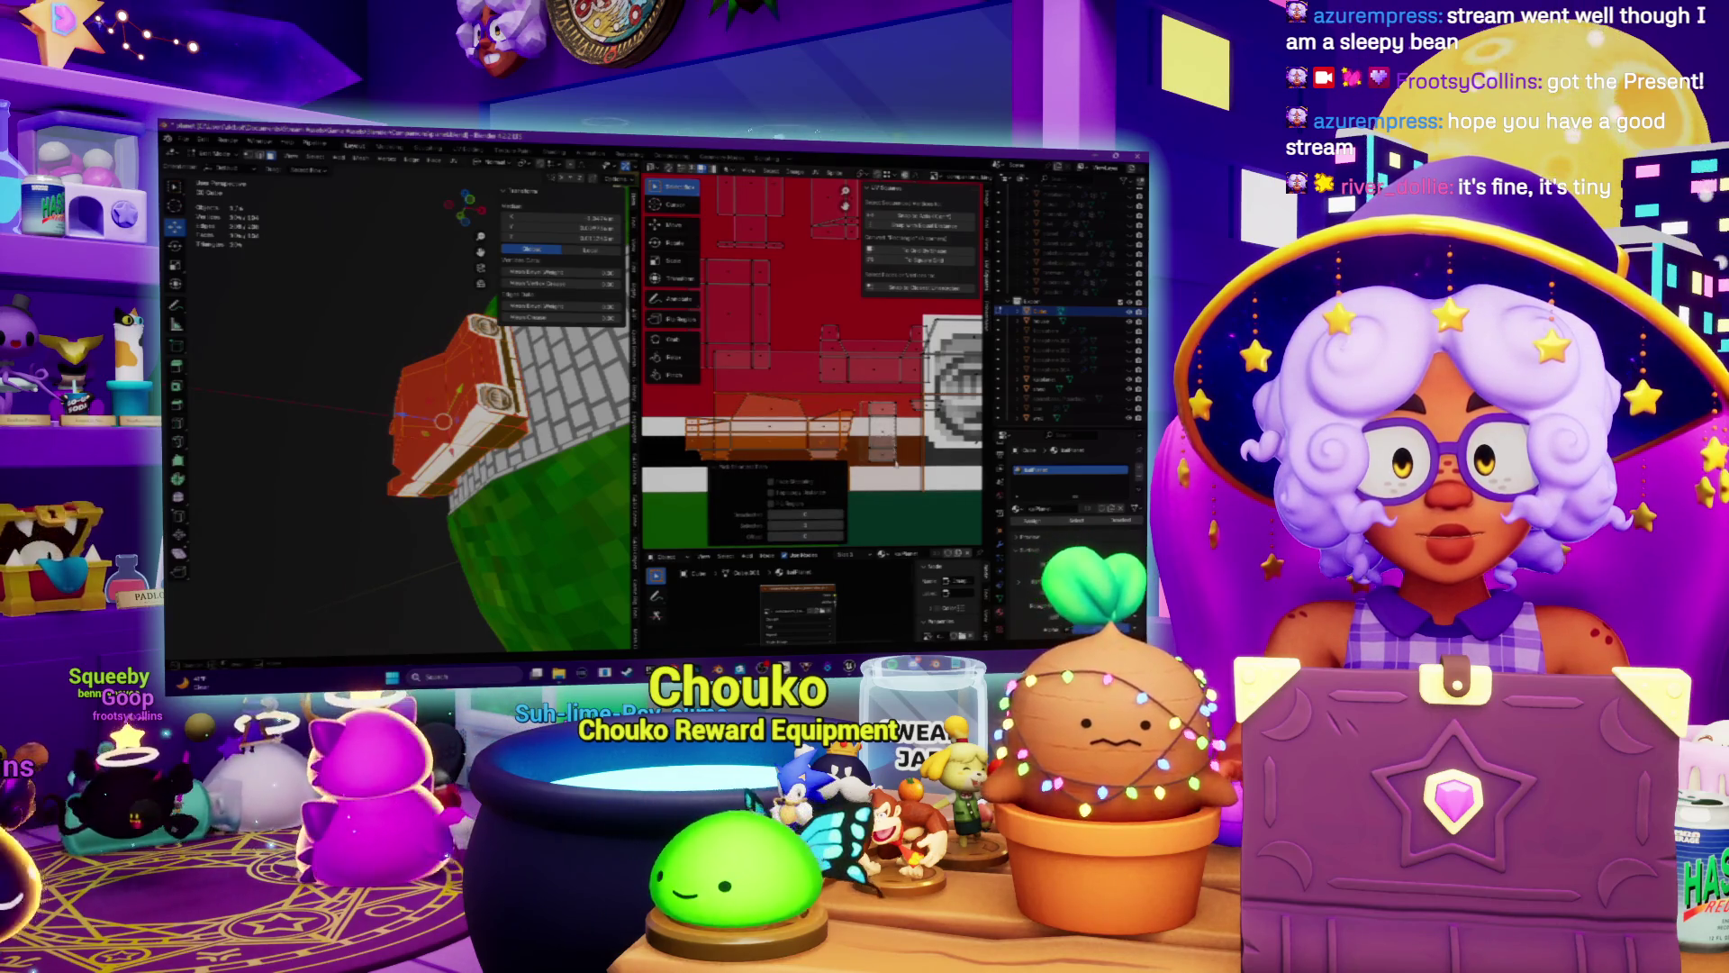
key("Escape")
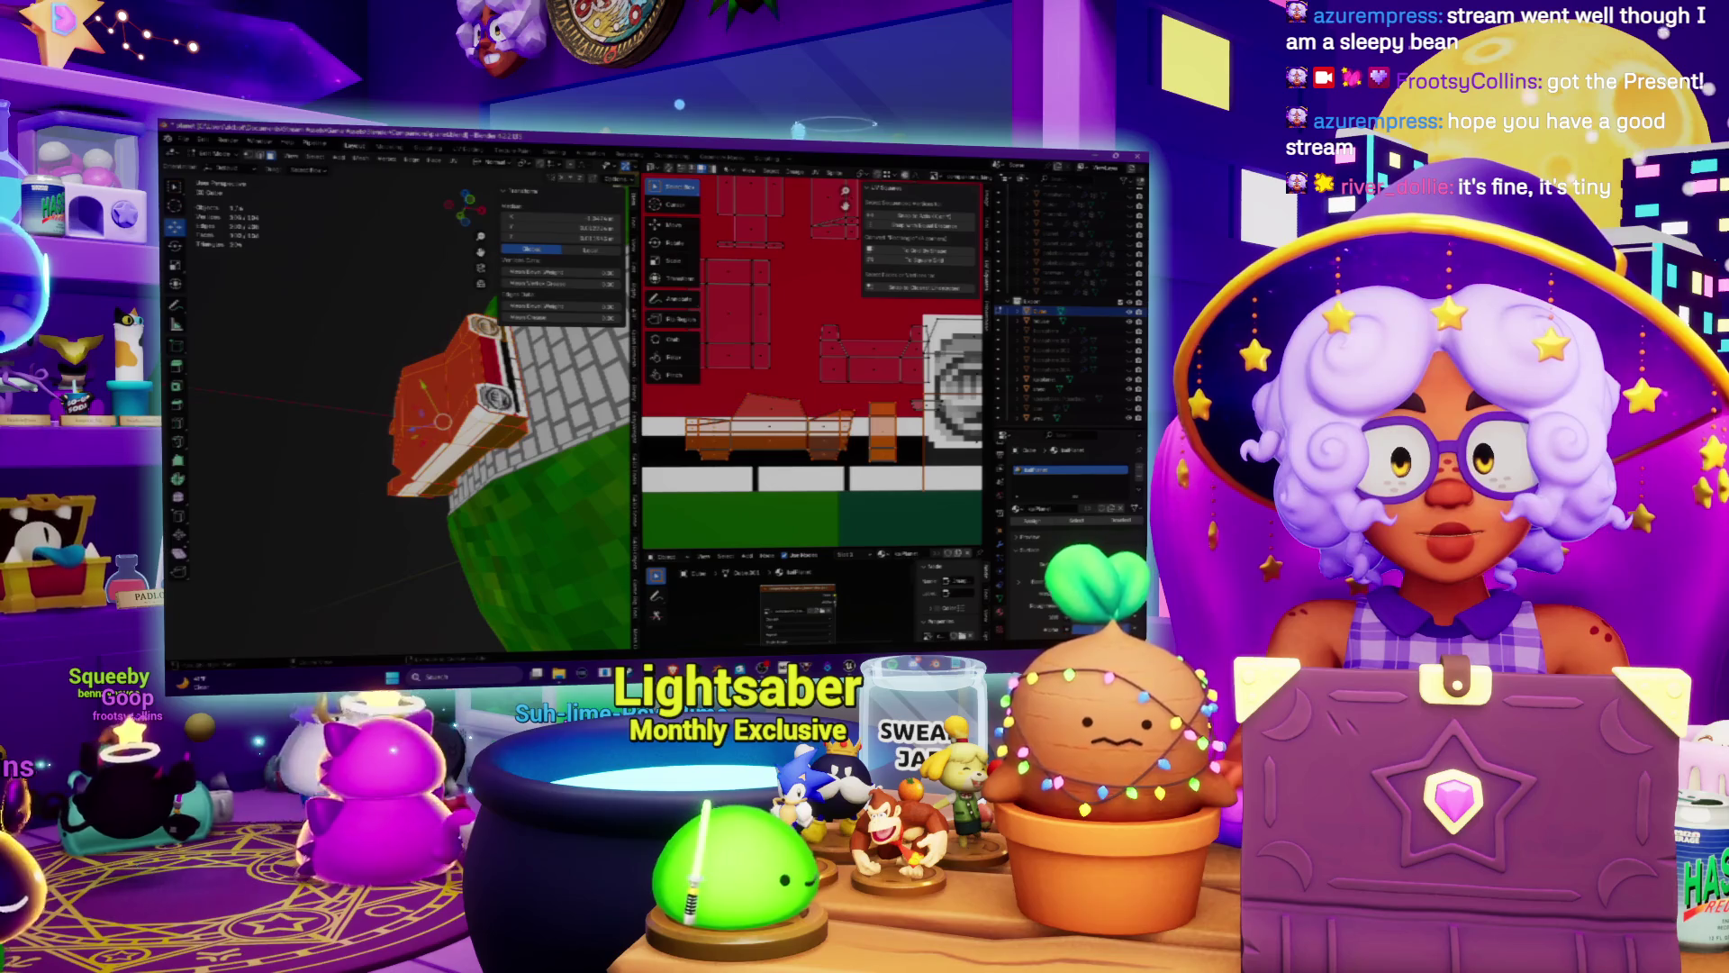
scroll(811, 365, "up", 2)
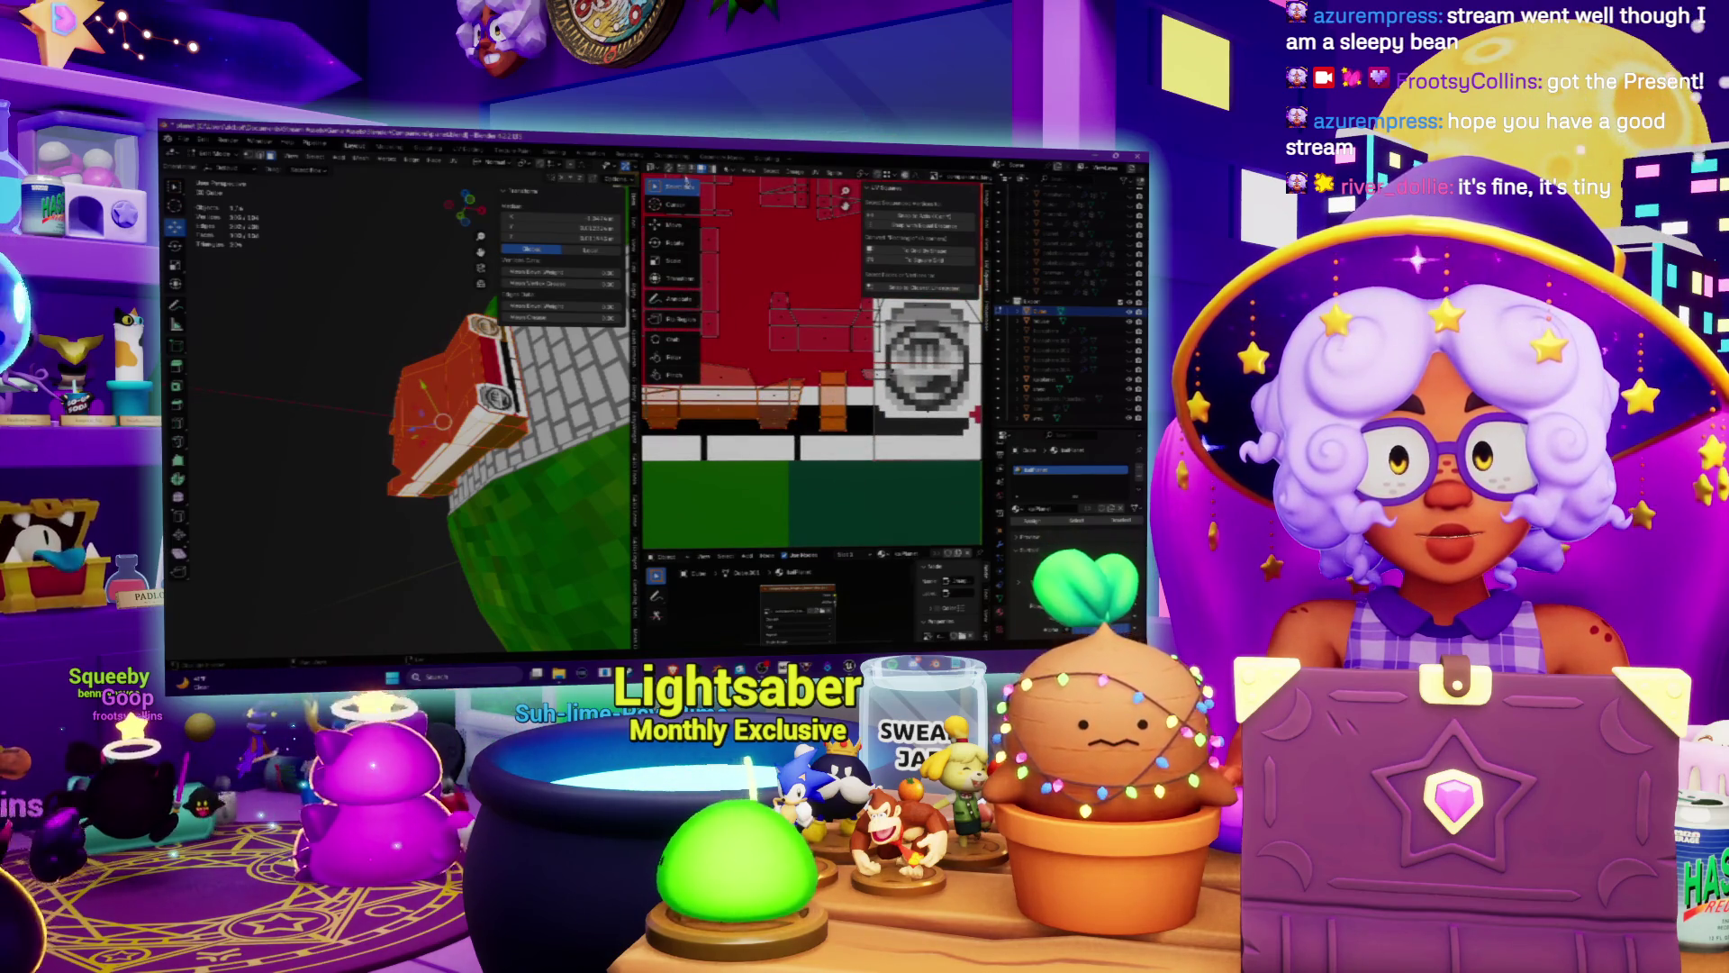
scroll(863, 476, "down", 1)
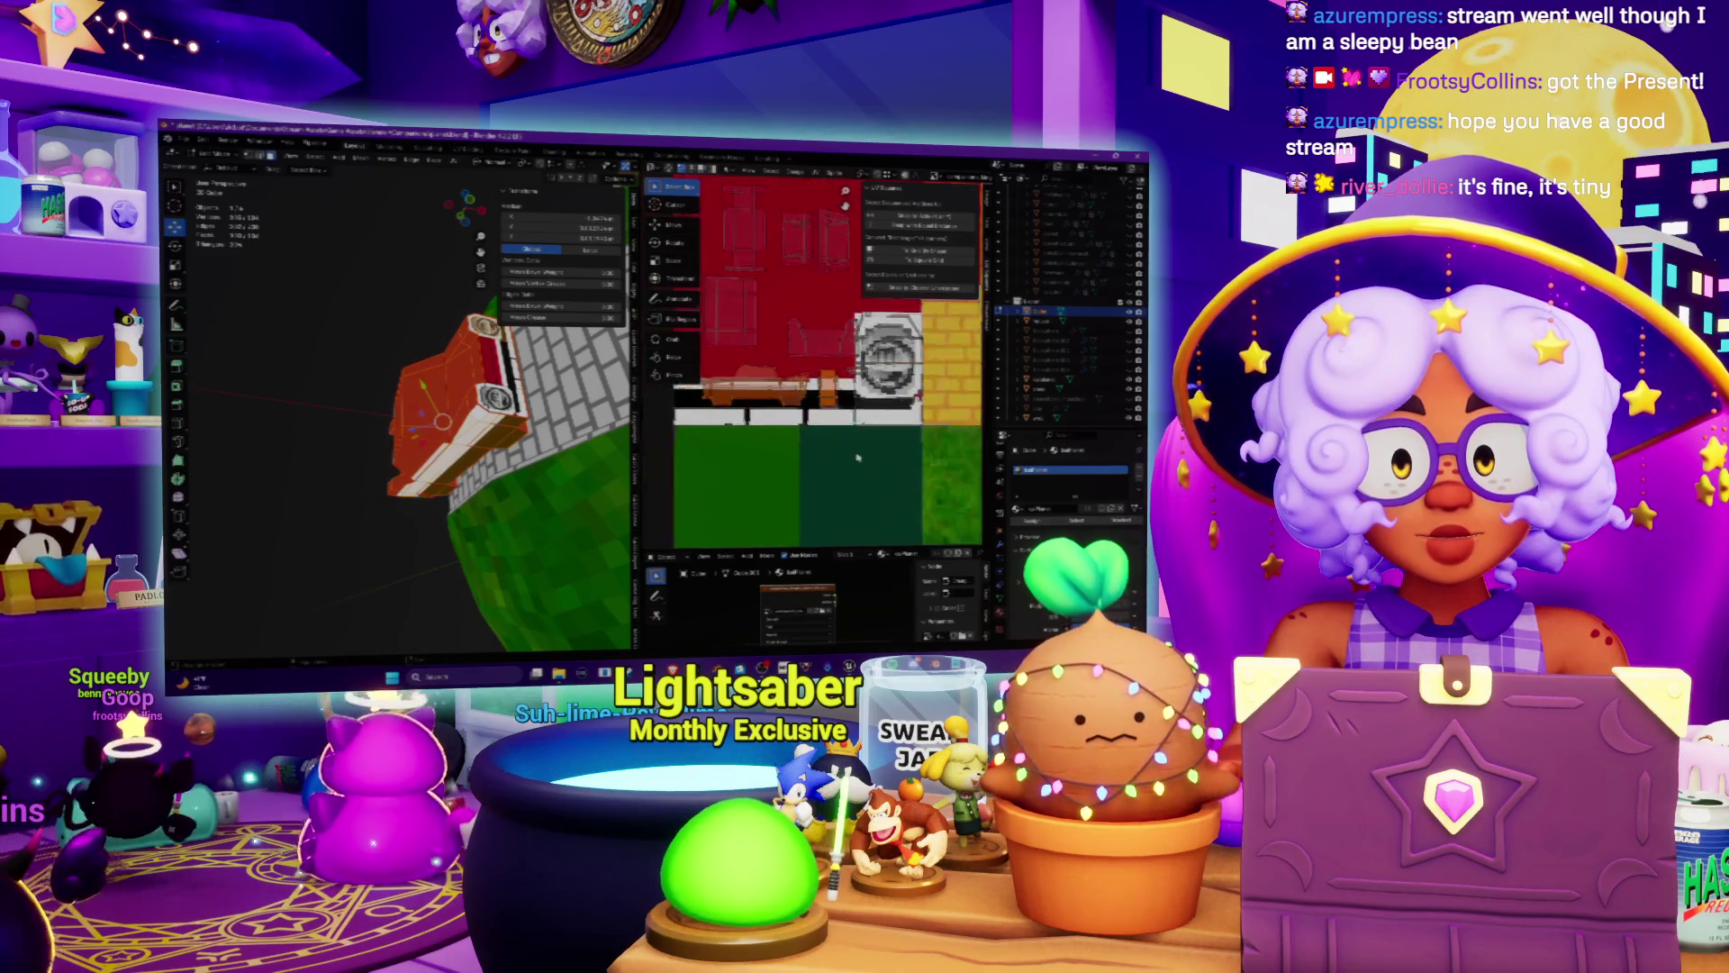
scroll(839, 432, "down", 2)
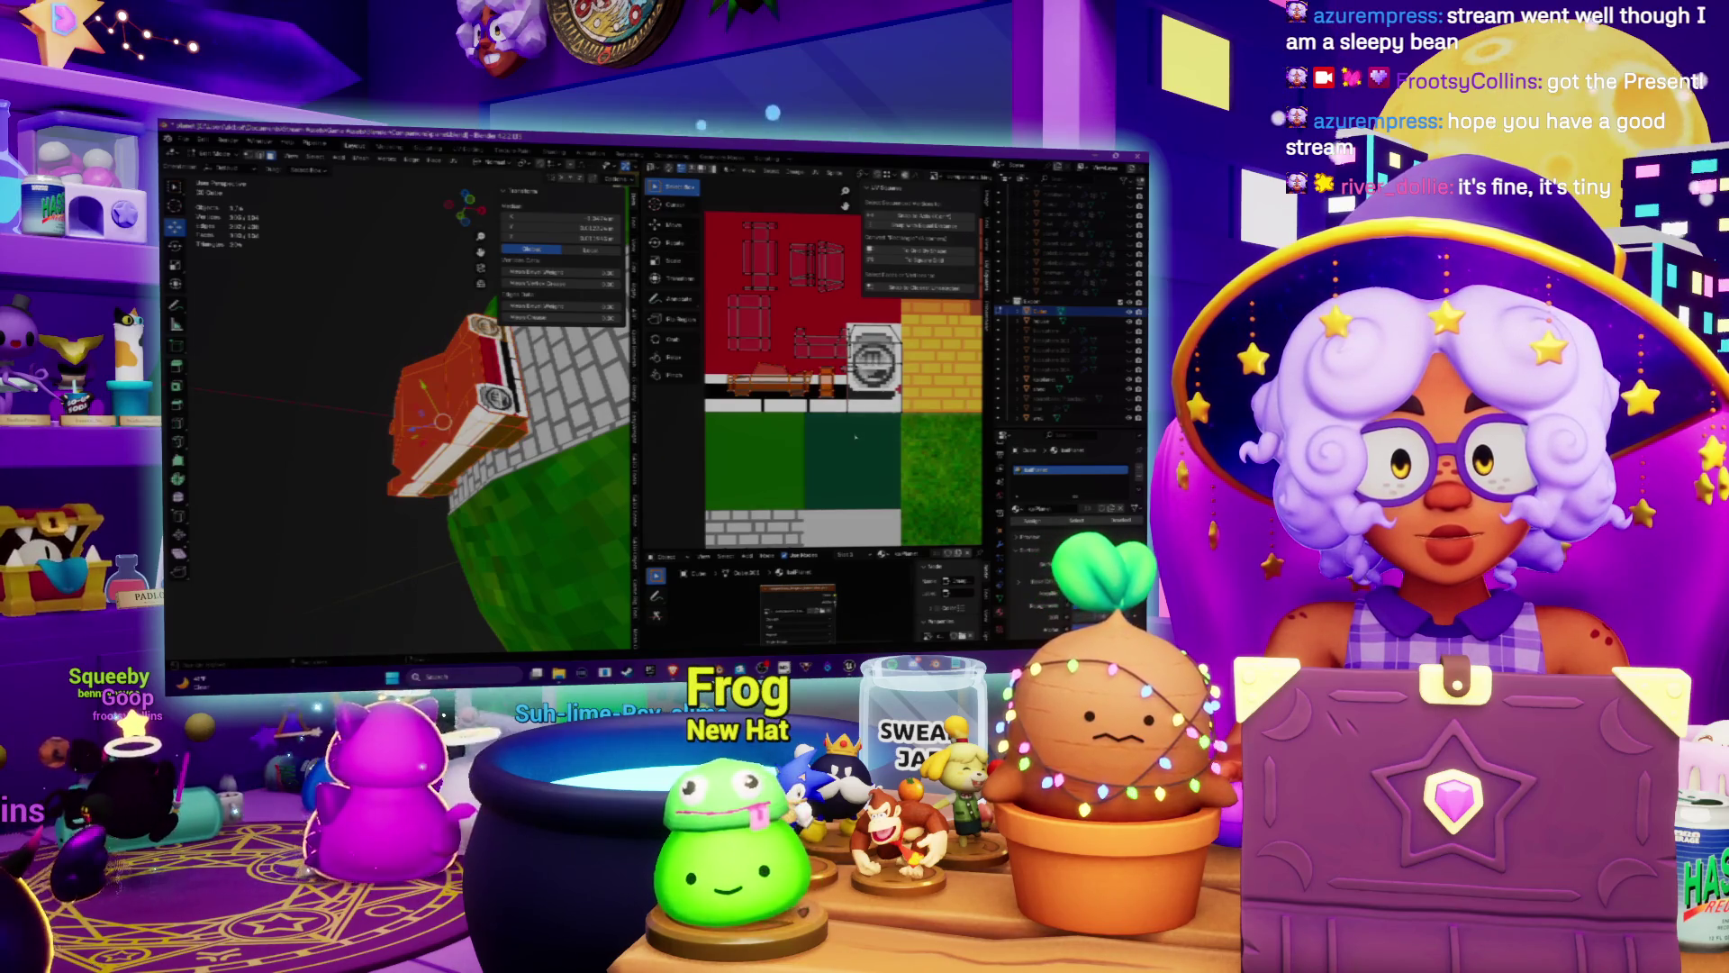
key("a")
scroll(838, 378, "up", 2)
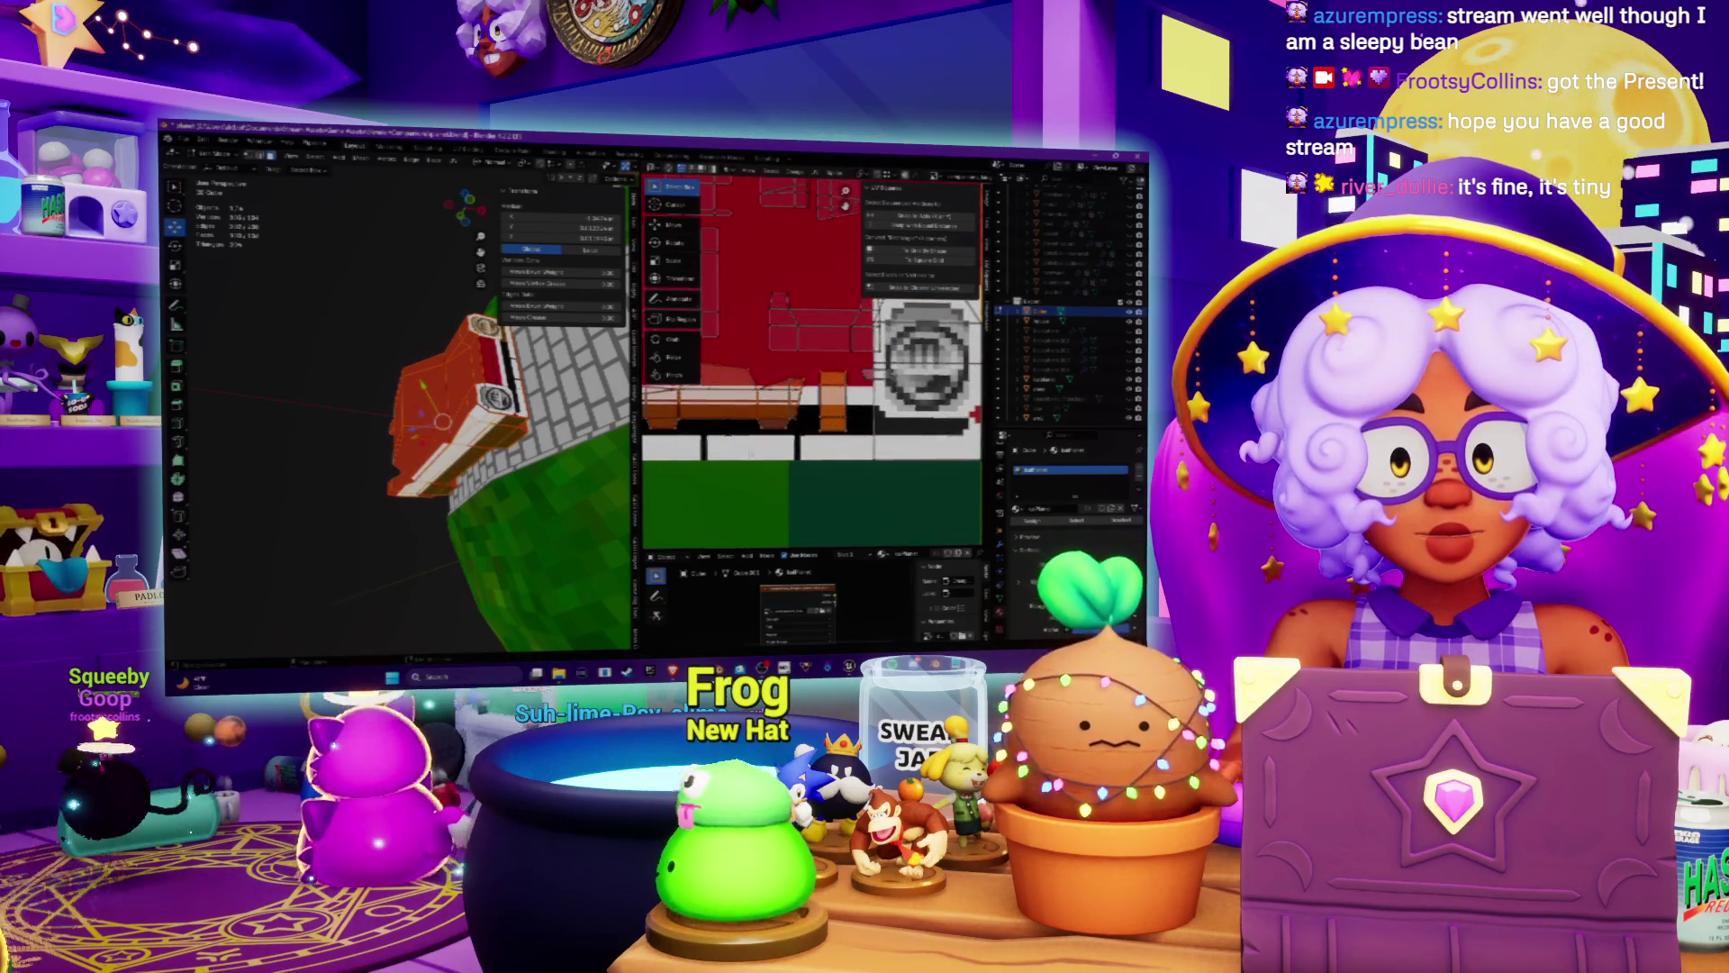
scroll(811, 365, "down", 2)
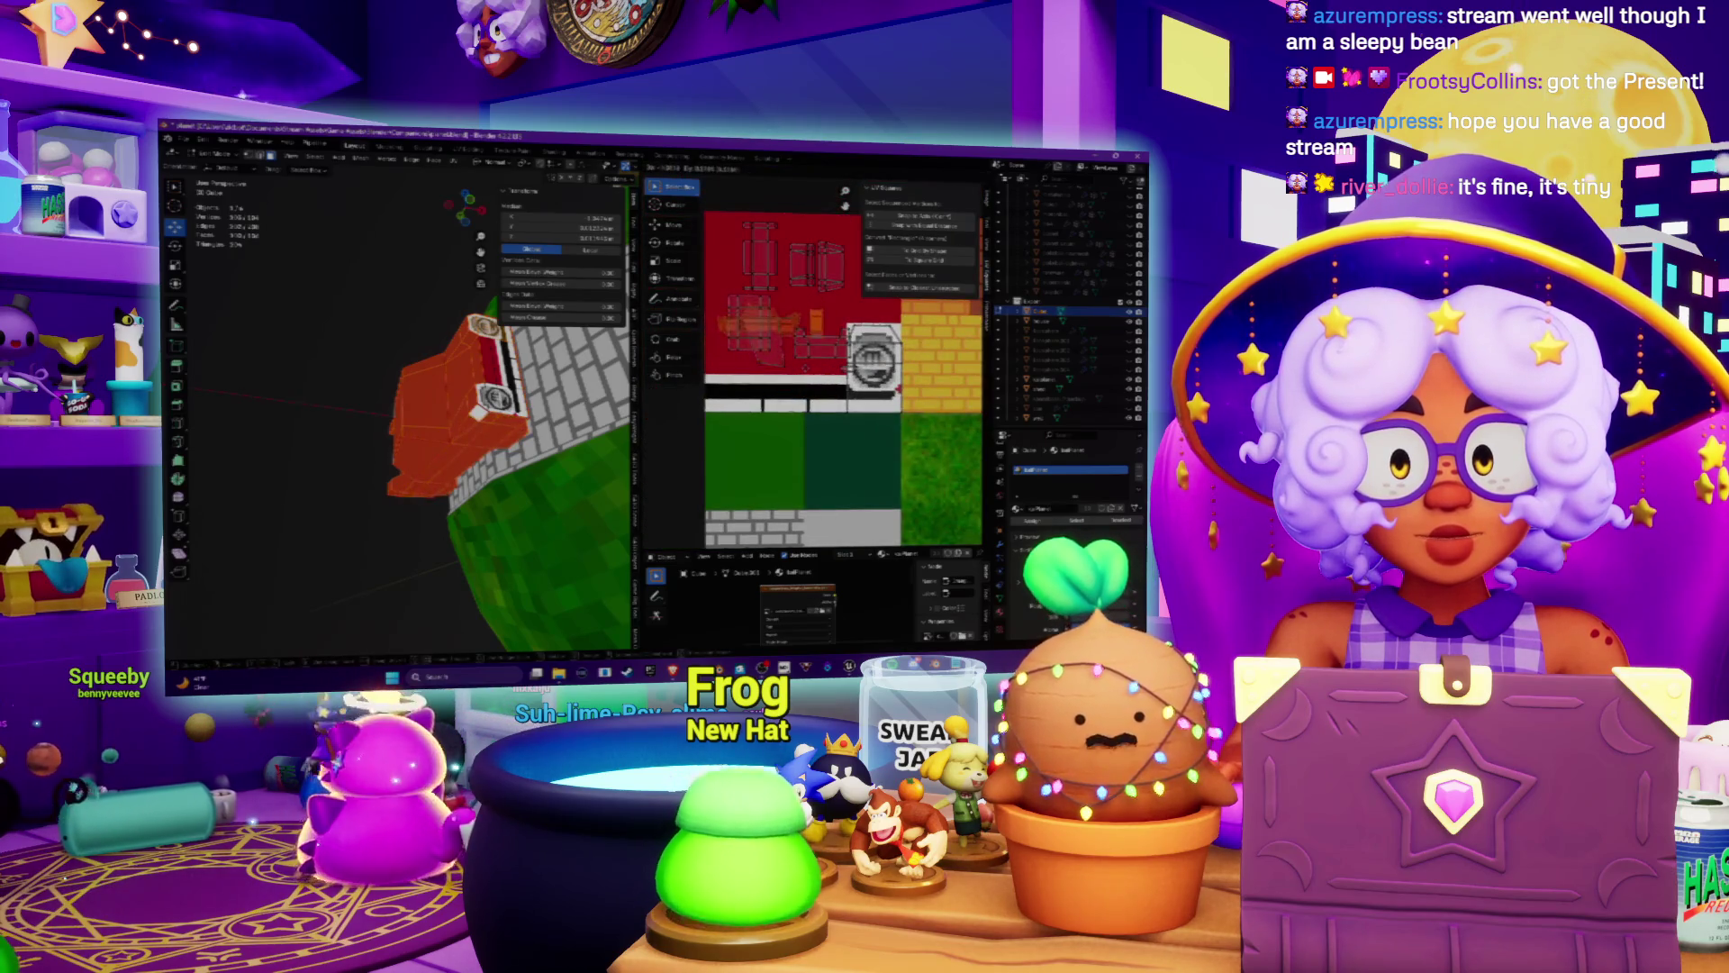
key("g")
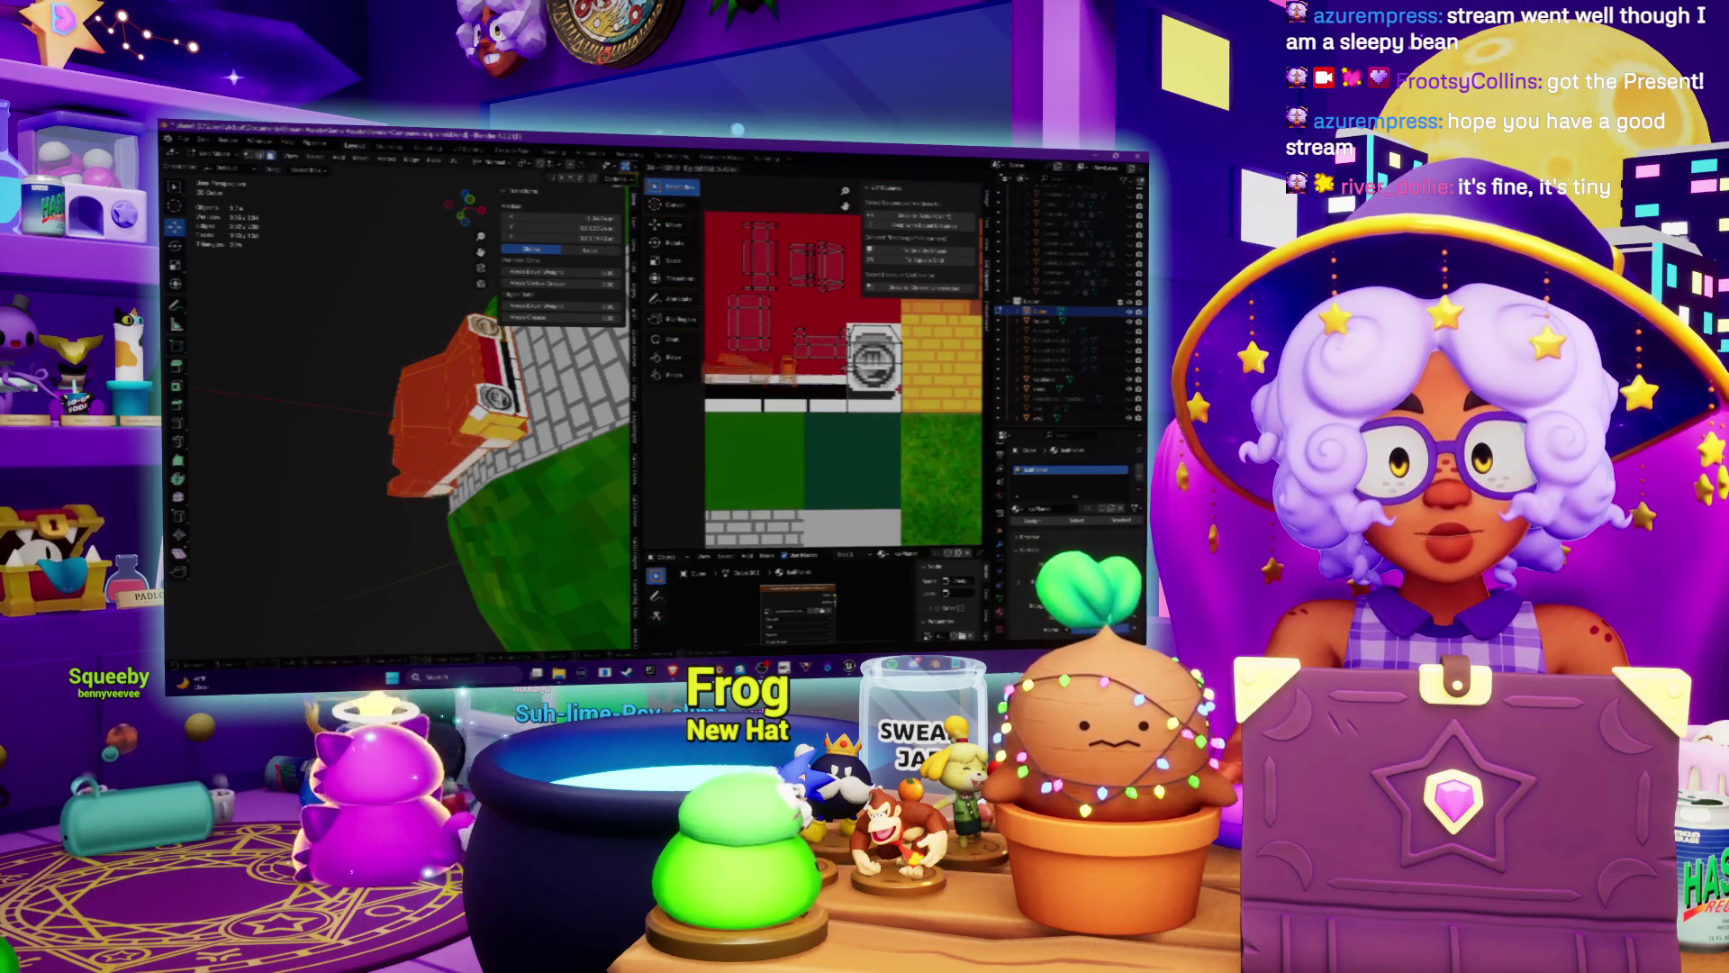
key("Return")
middle_click_drag(872, 253, 833, 330)
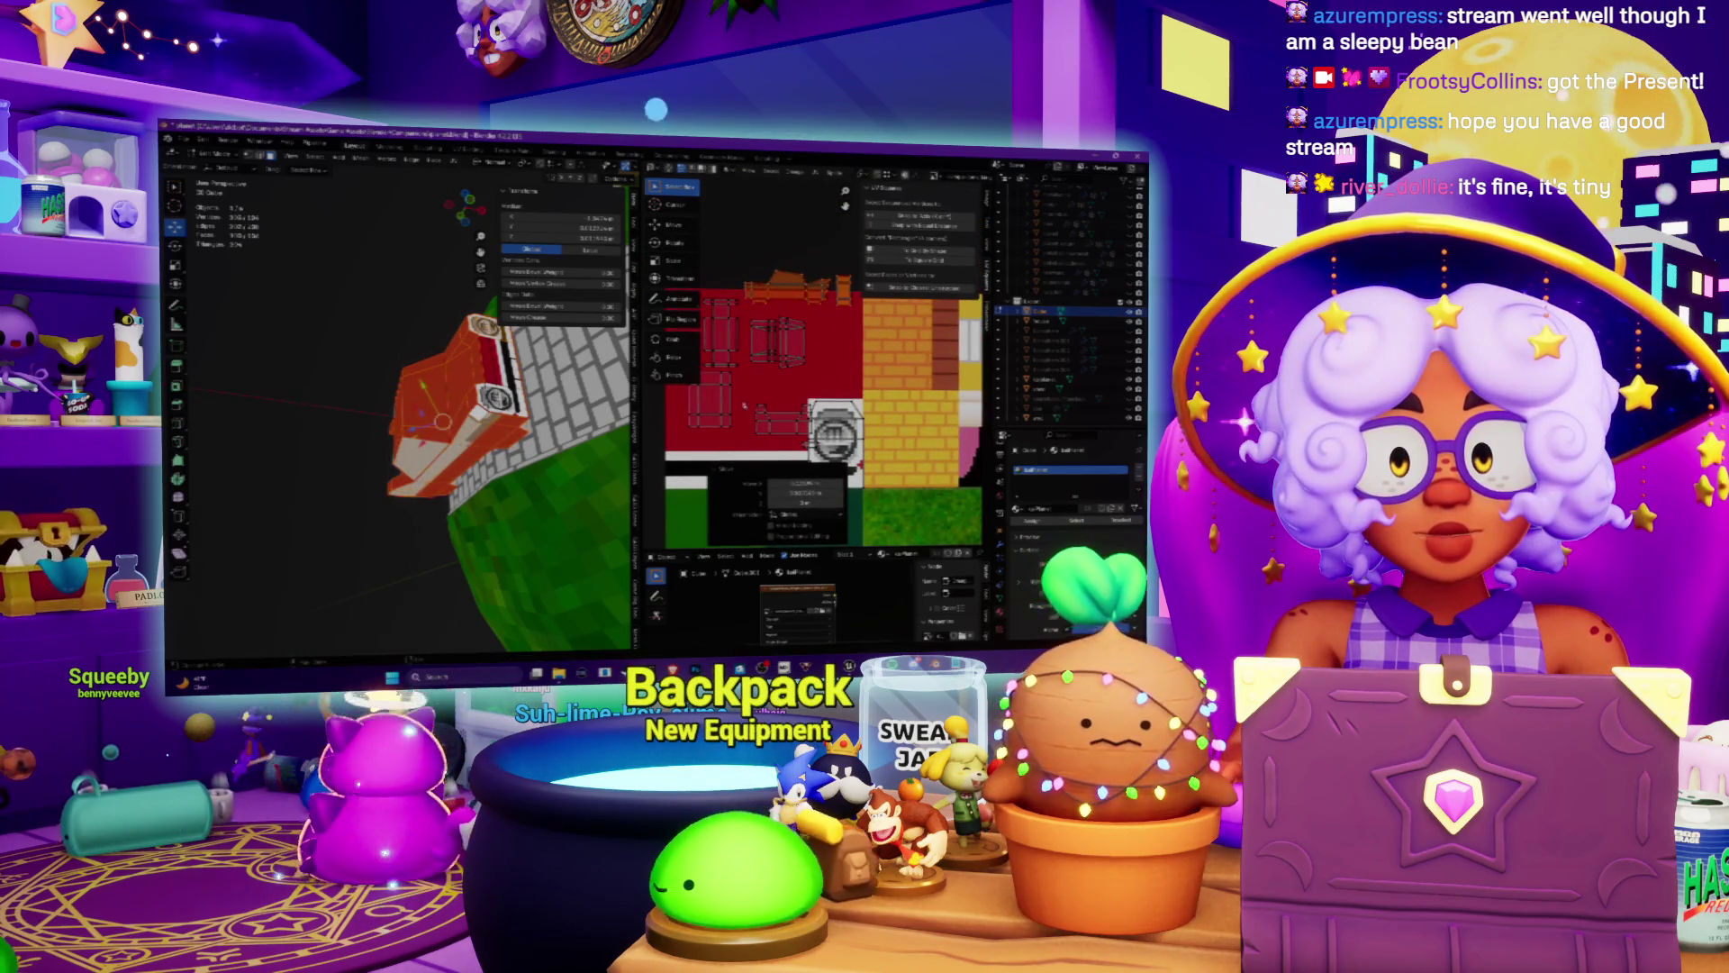
key("ctrl+z")
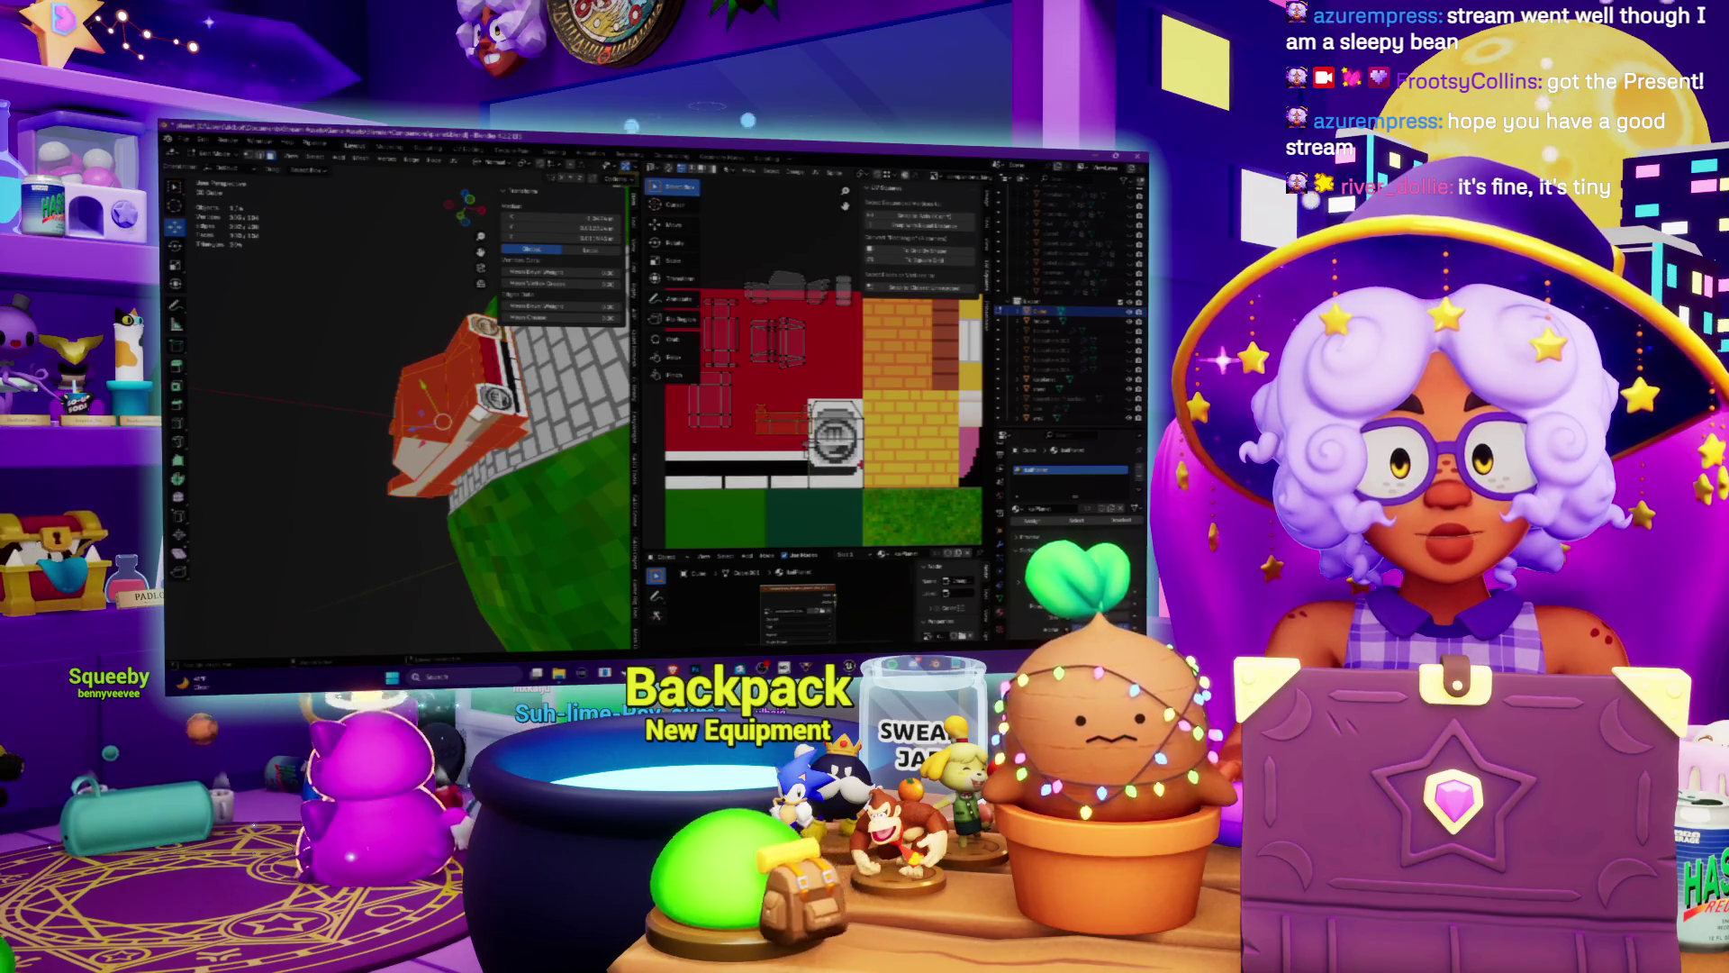
key("g")
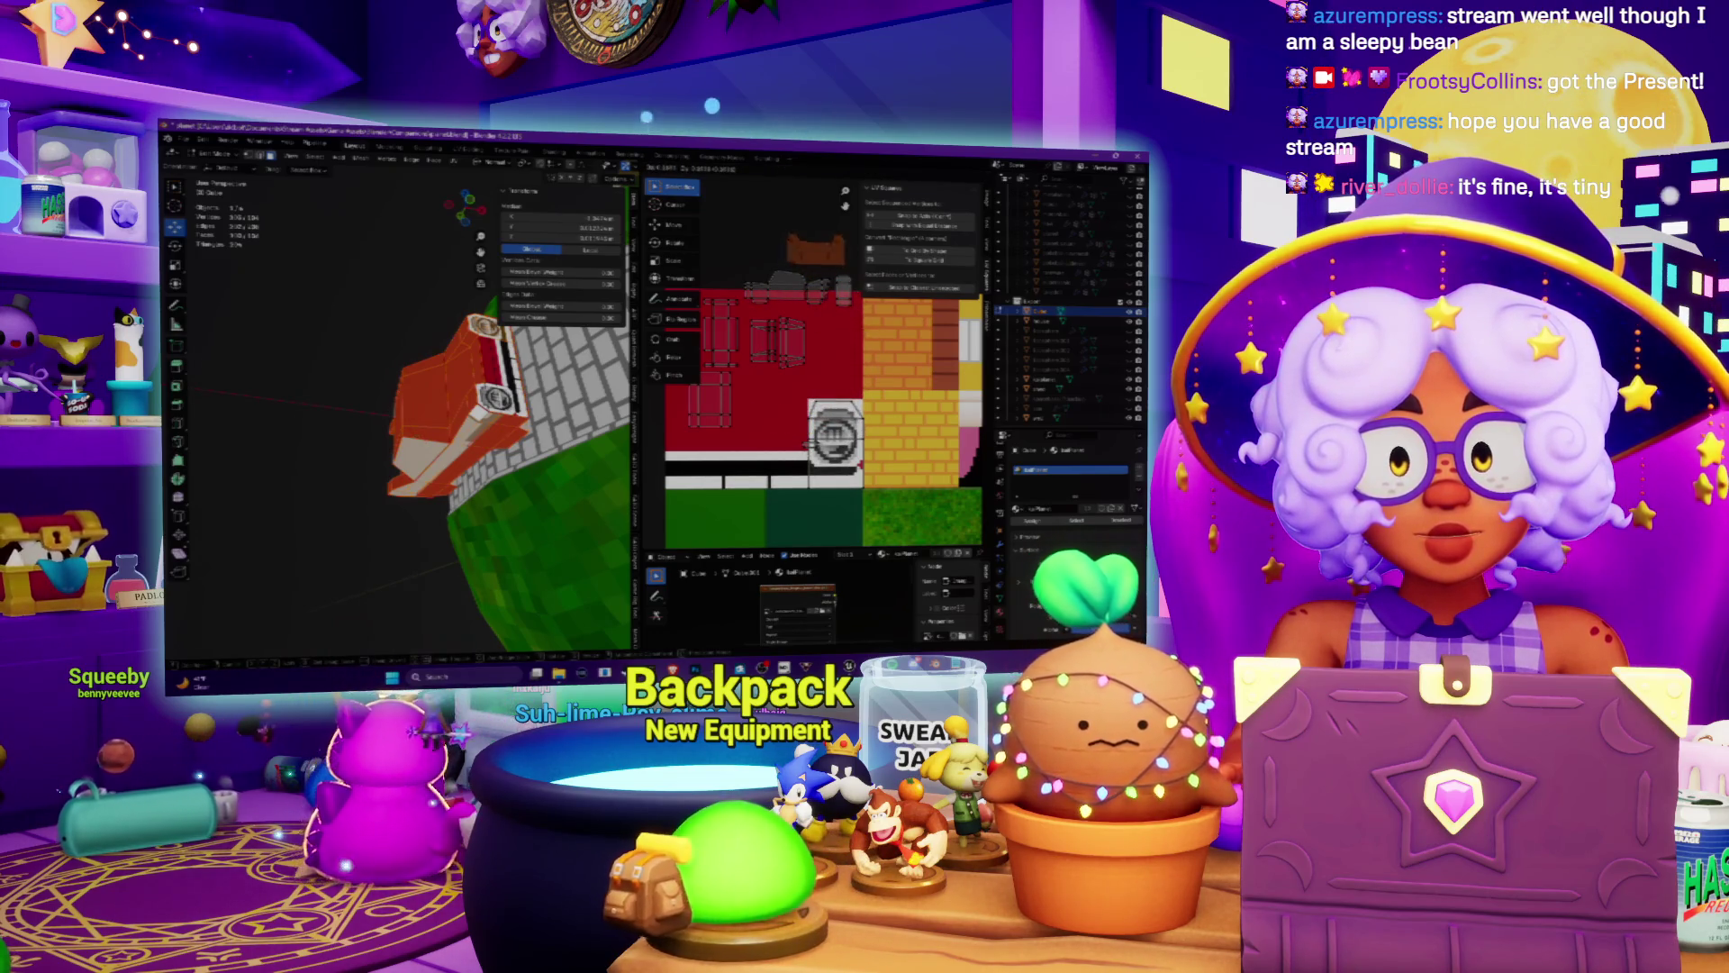
key("Return")
middle_click_drag(828, 276, 838, 289)
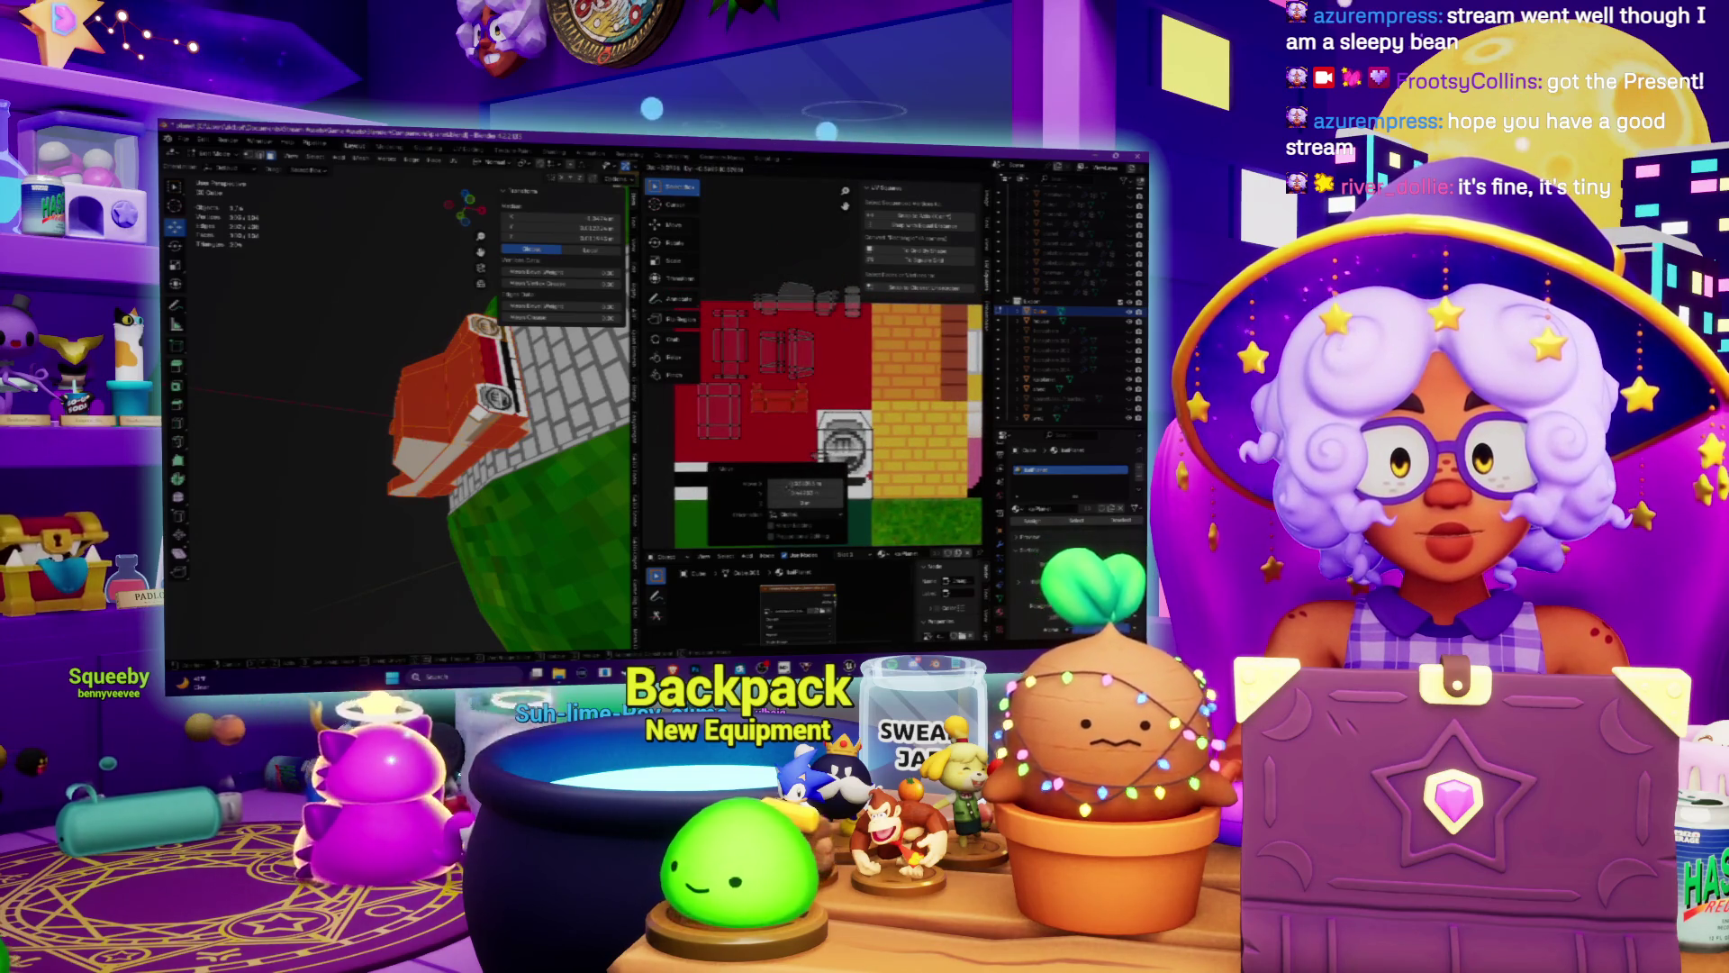
middle_click_drag(828, 406, 809, 411)
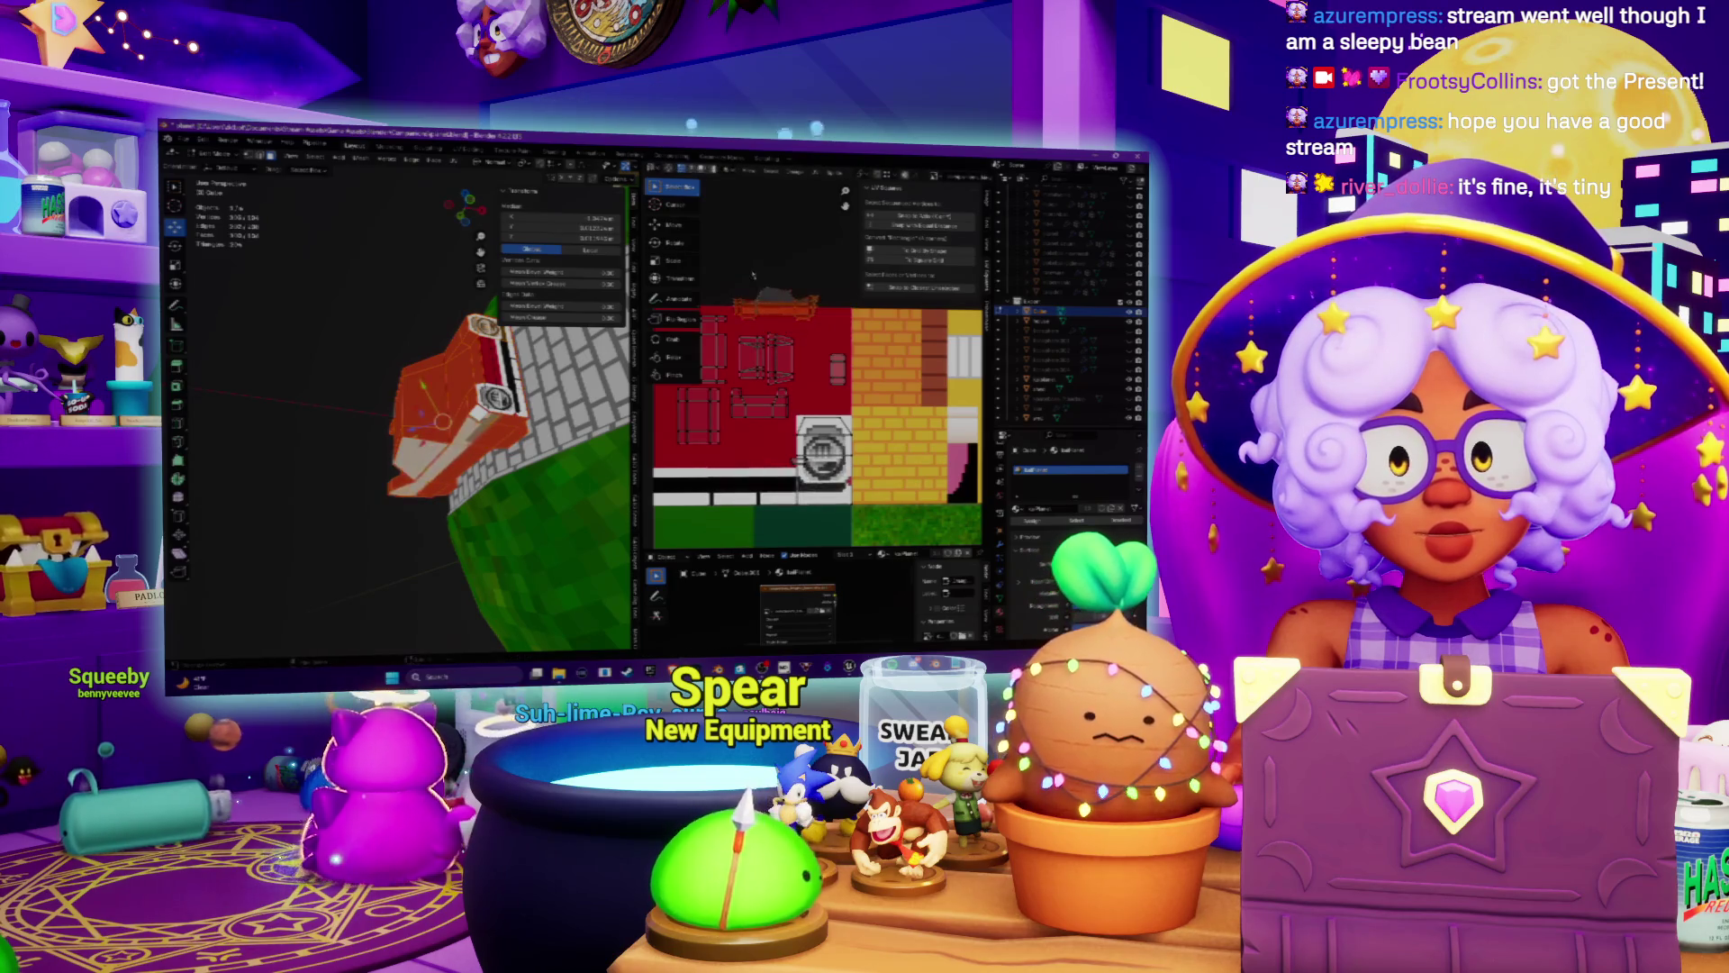
Reselect the vehicle's faces from the front and pick the thin UV strip below the badge
key("a")
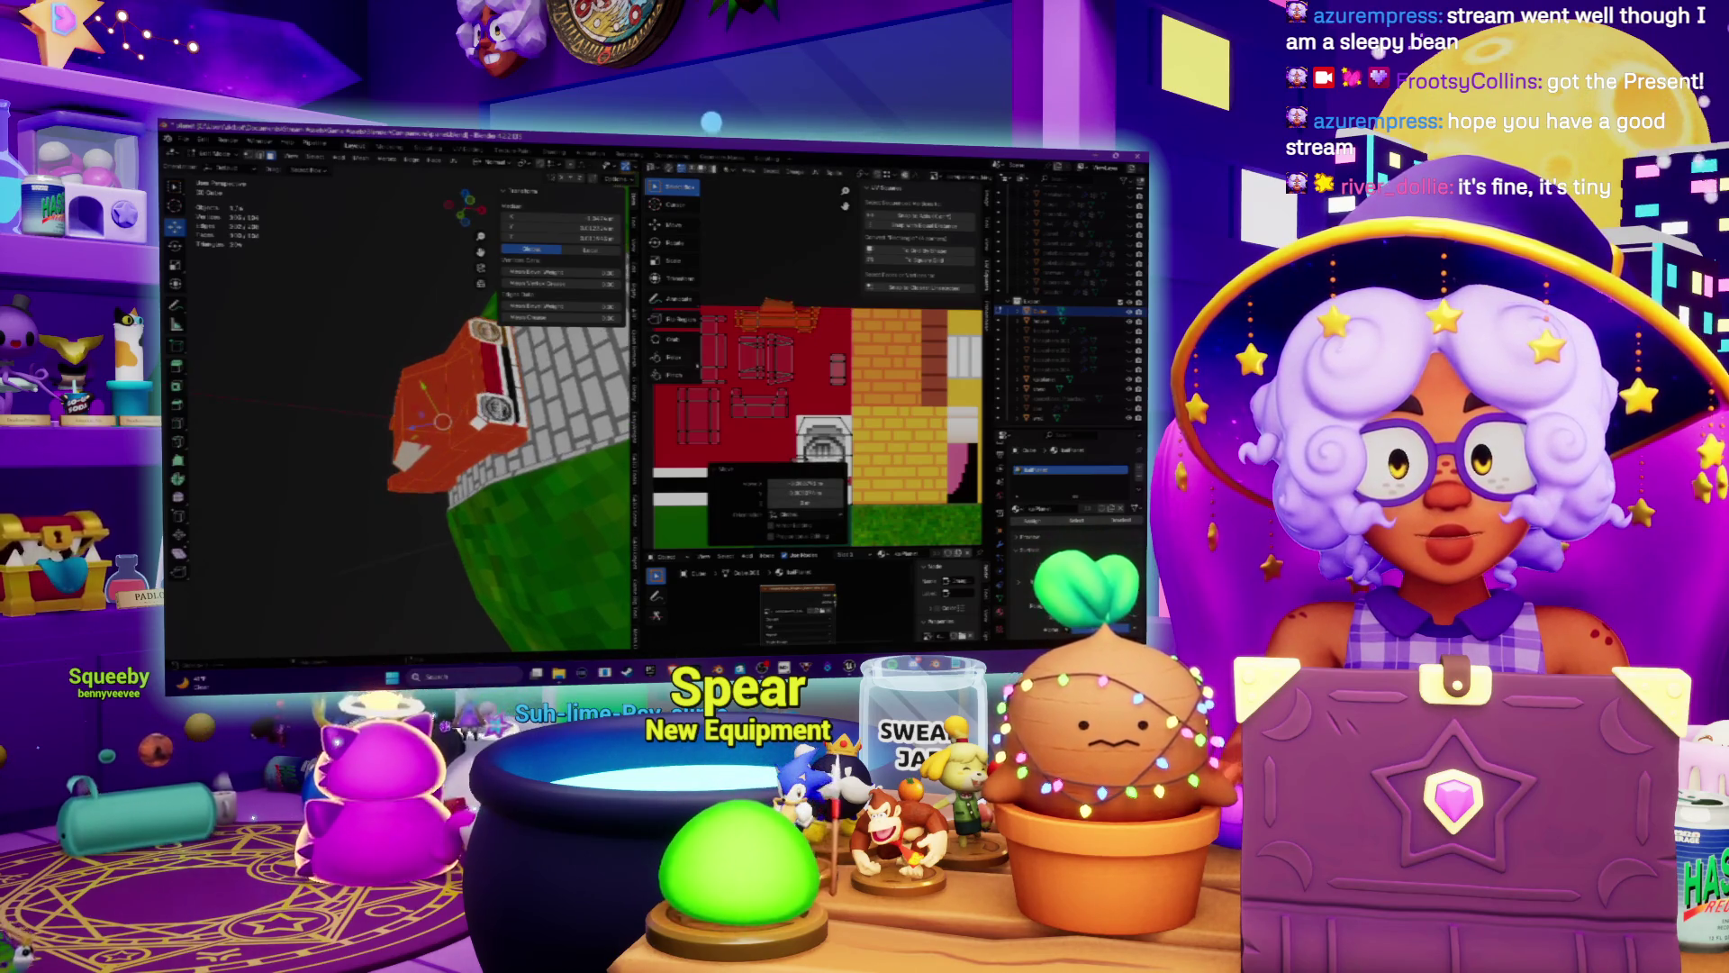
scroll(832, 541, "up", 2)
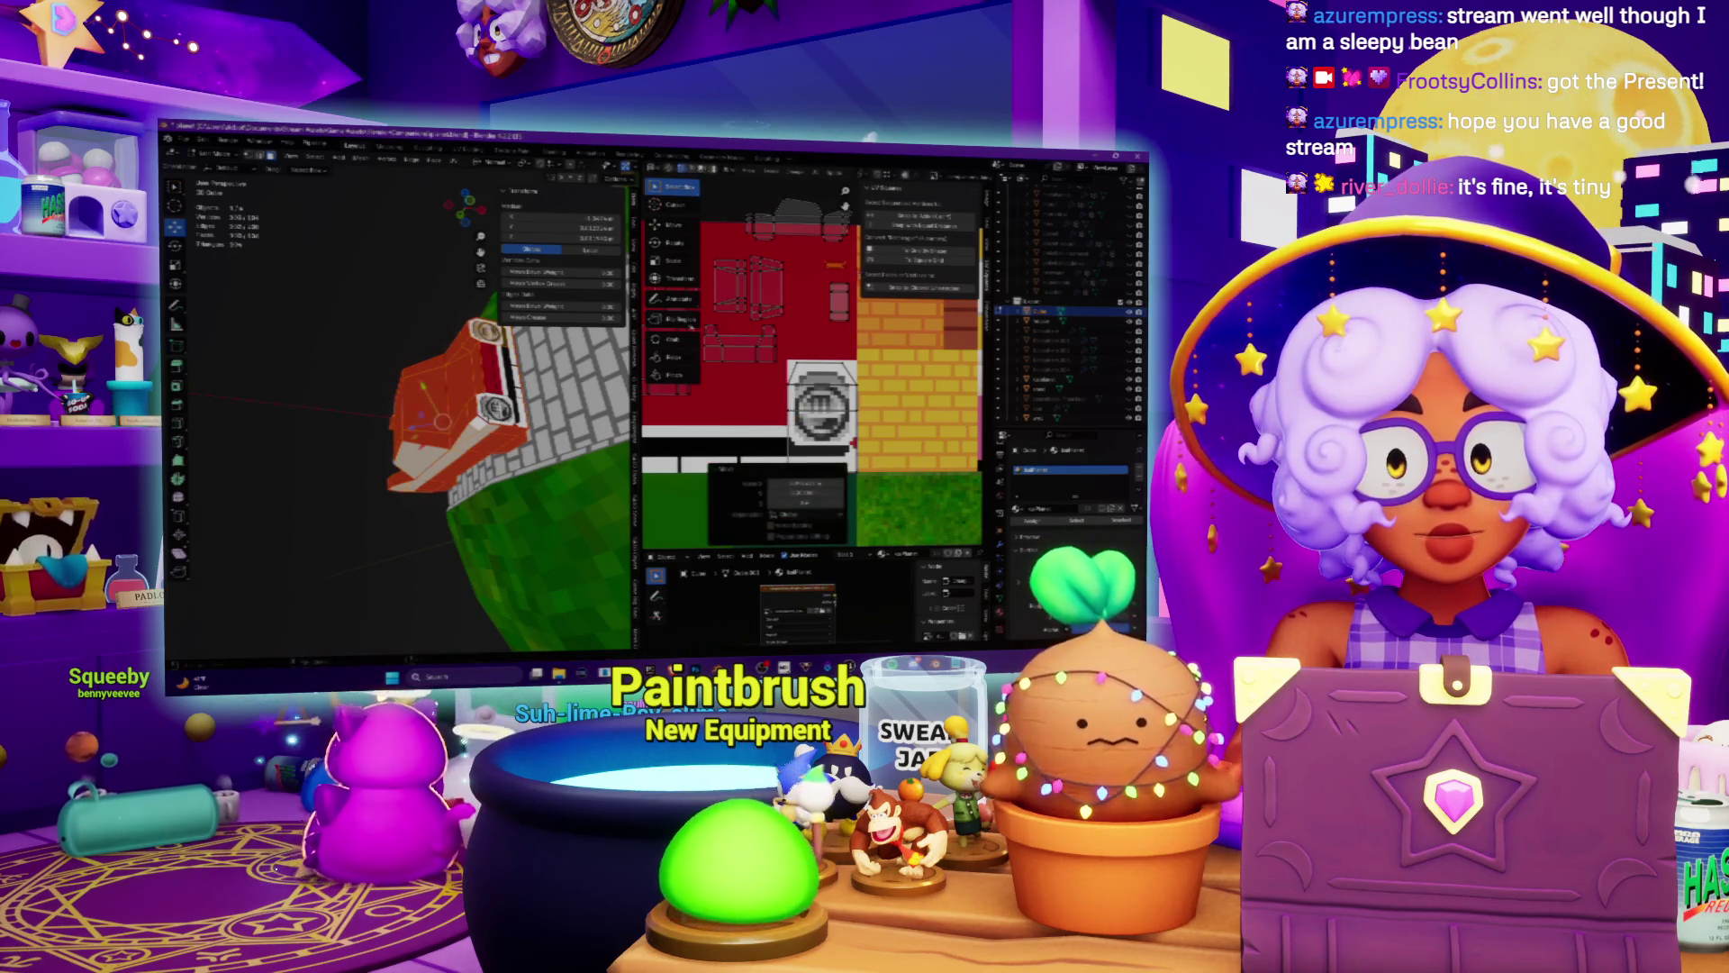
scroll(811, 372, "down", 2)
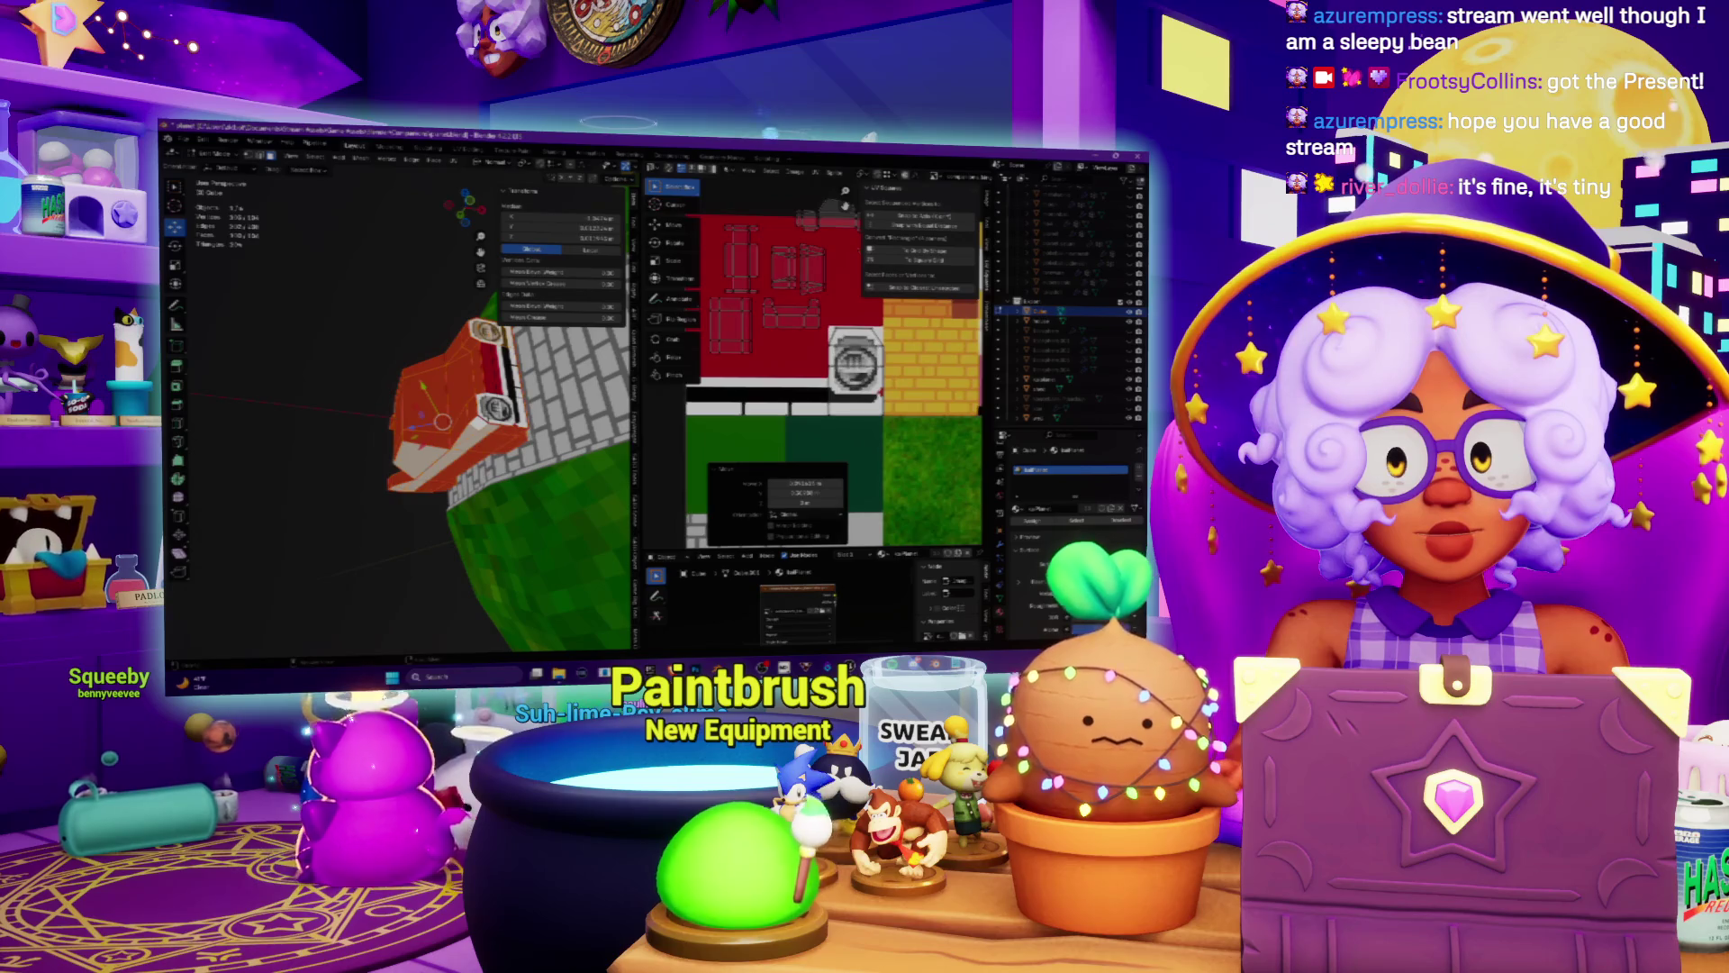
key("Tab")
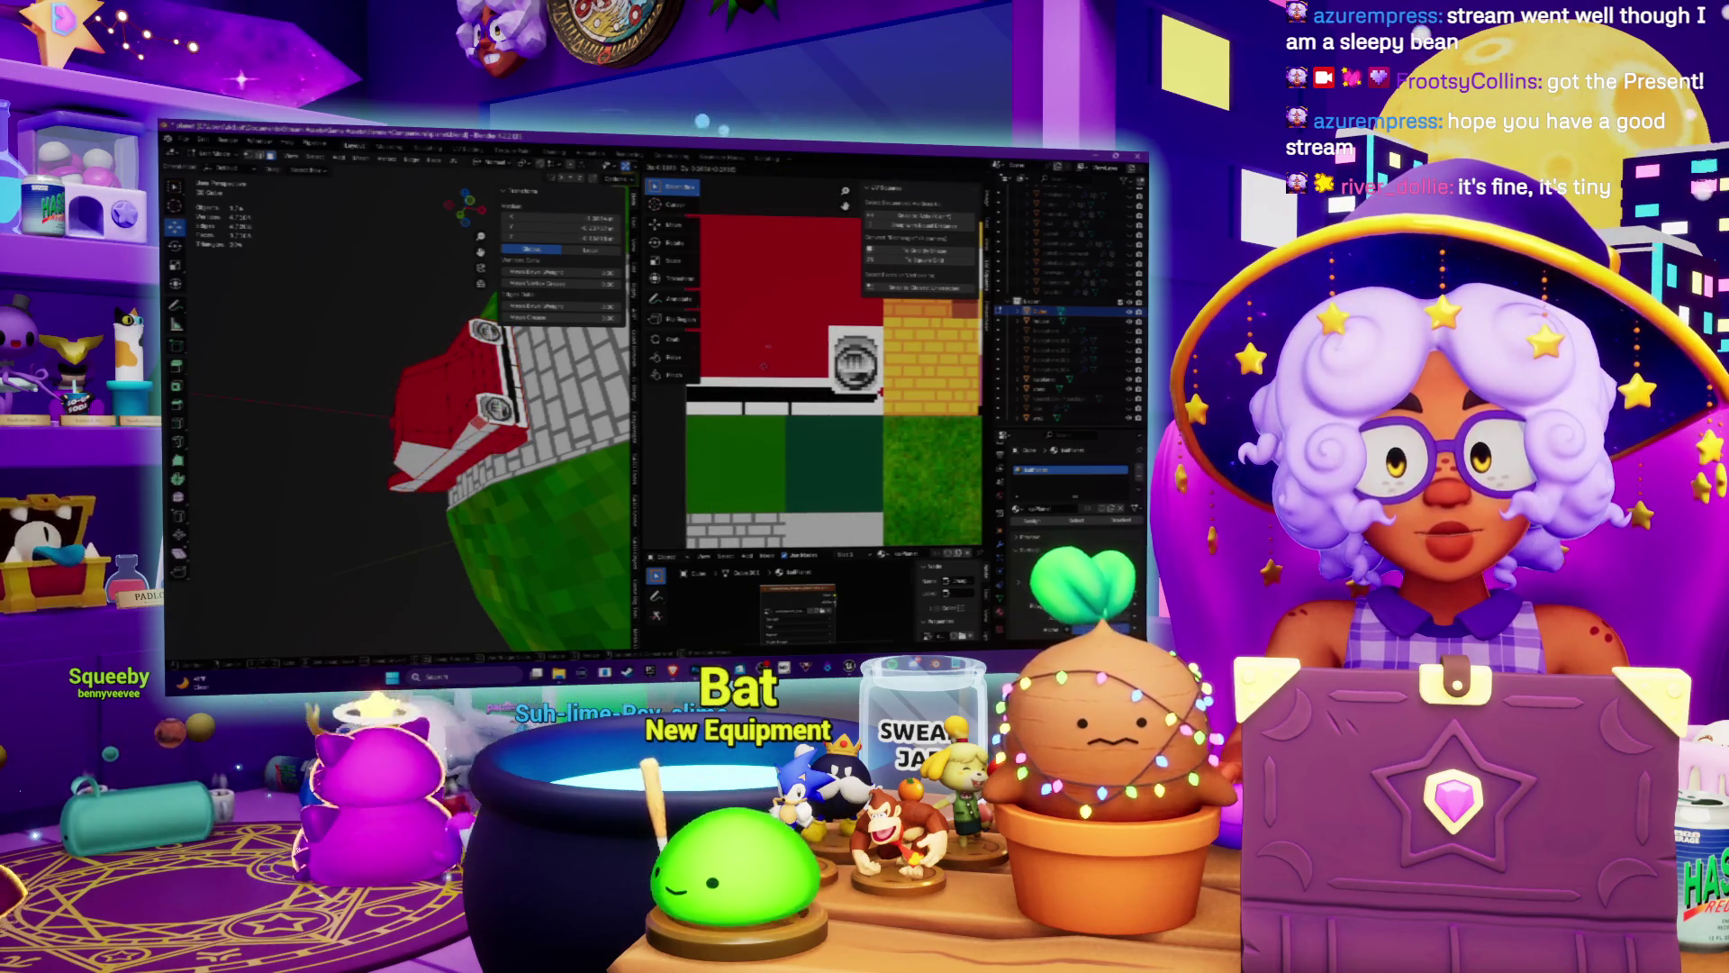
key("Tab")
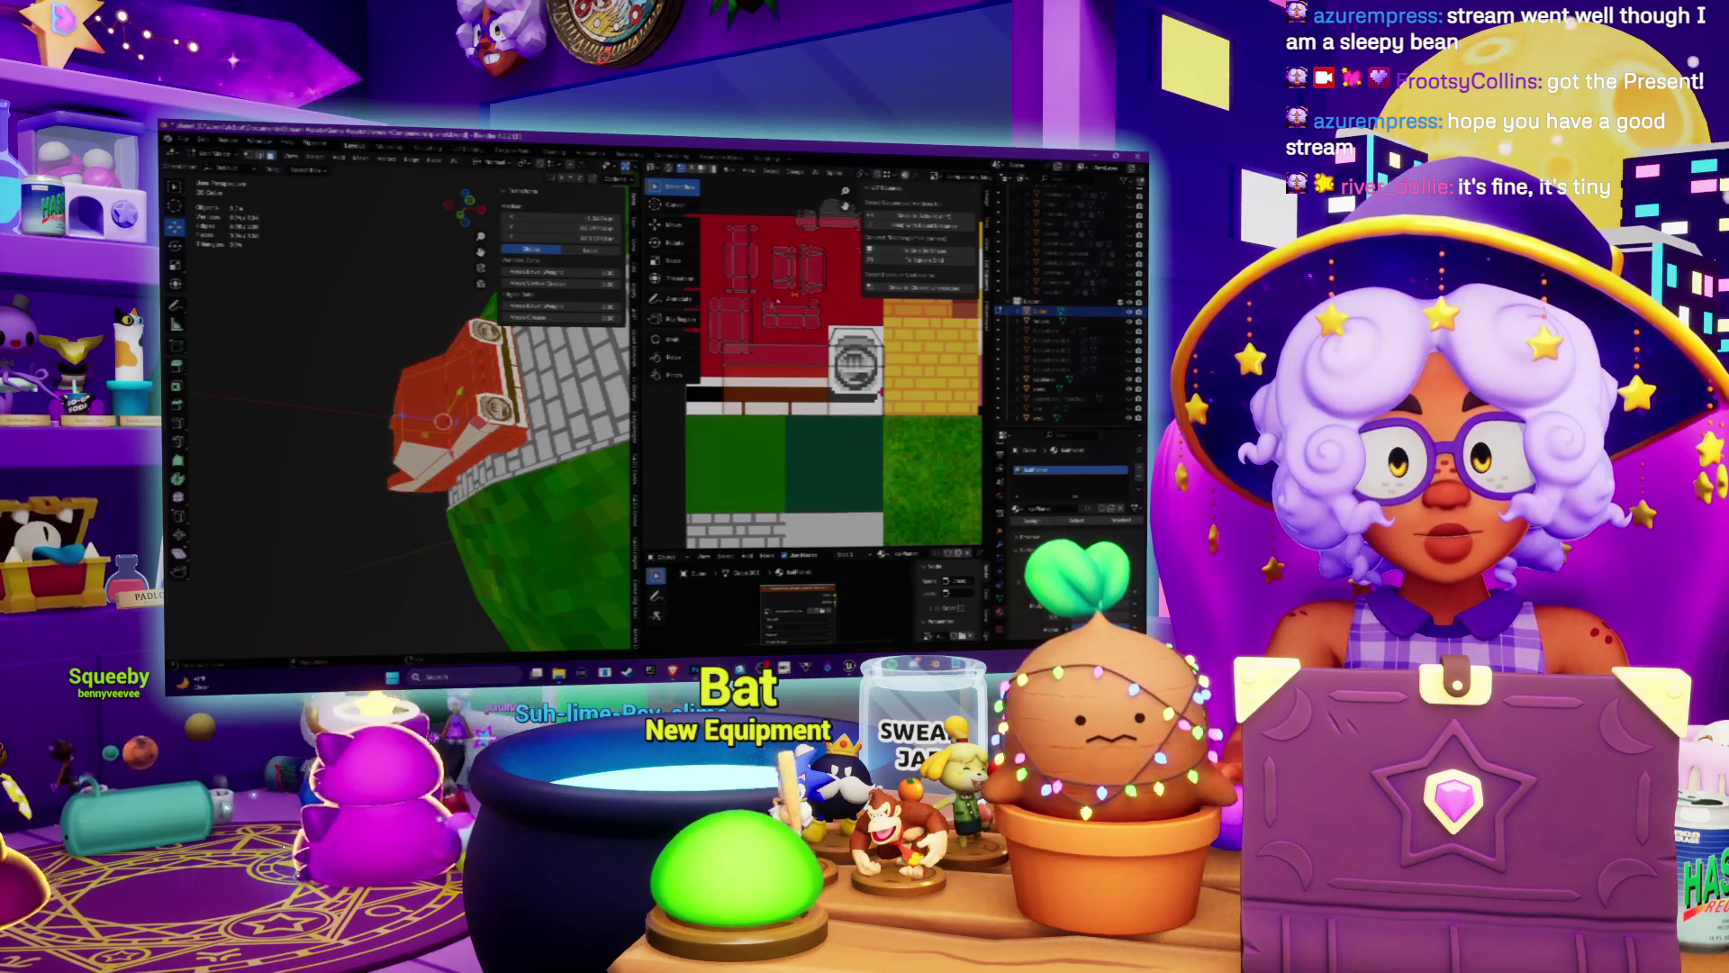
middle_click_drag(811, 338, 775, 390)
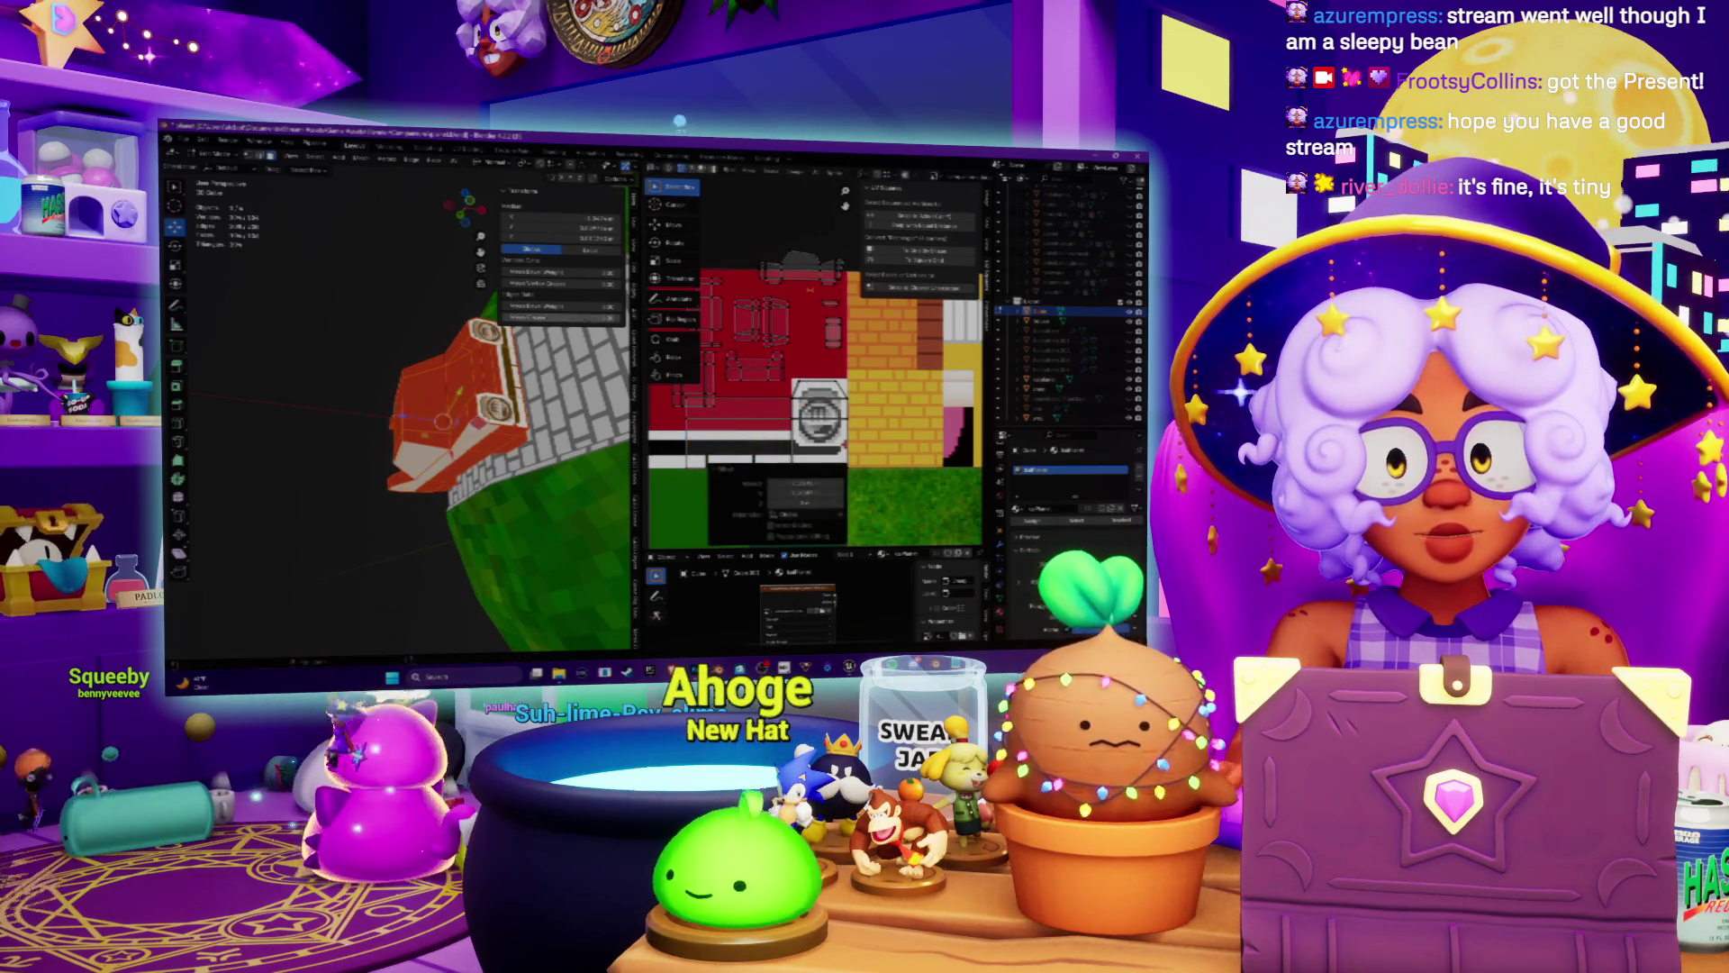
mouse_move(405, 432)
middle_mouse_down()
mouse_move(459, 446)
mouse_move(487, 405)
middle_mouse_up()
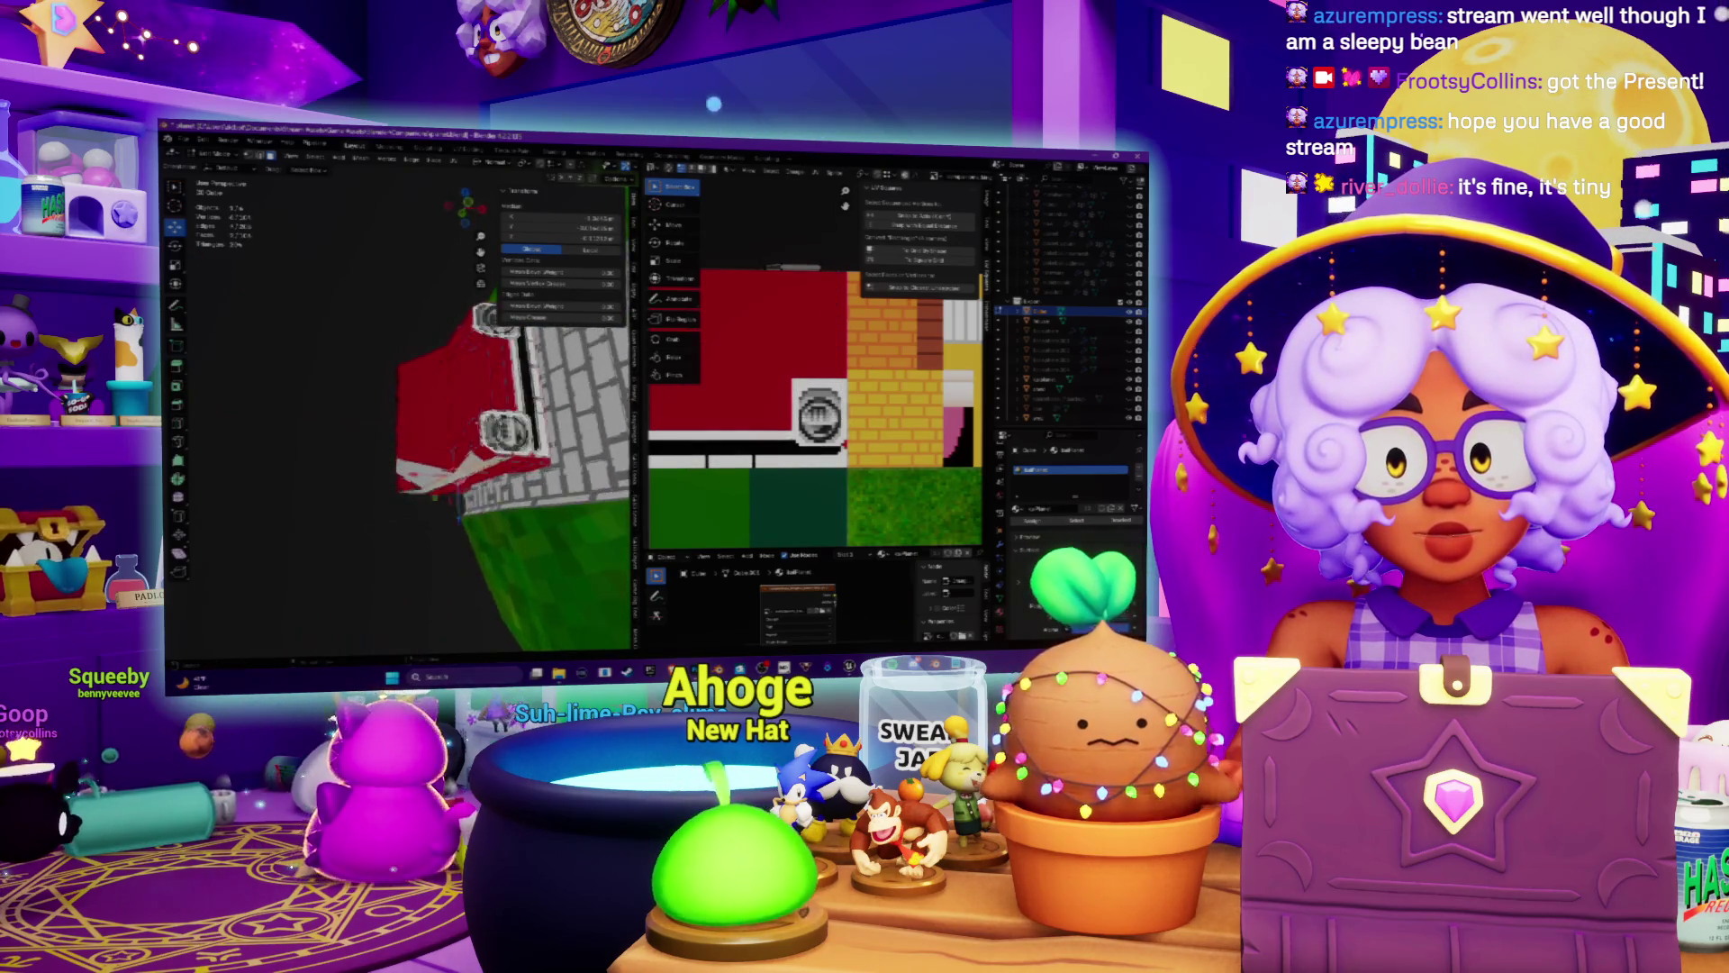
middle_click_drag(487, 405, 514, 406)
key("a")
left_click(716, 435)
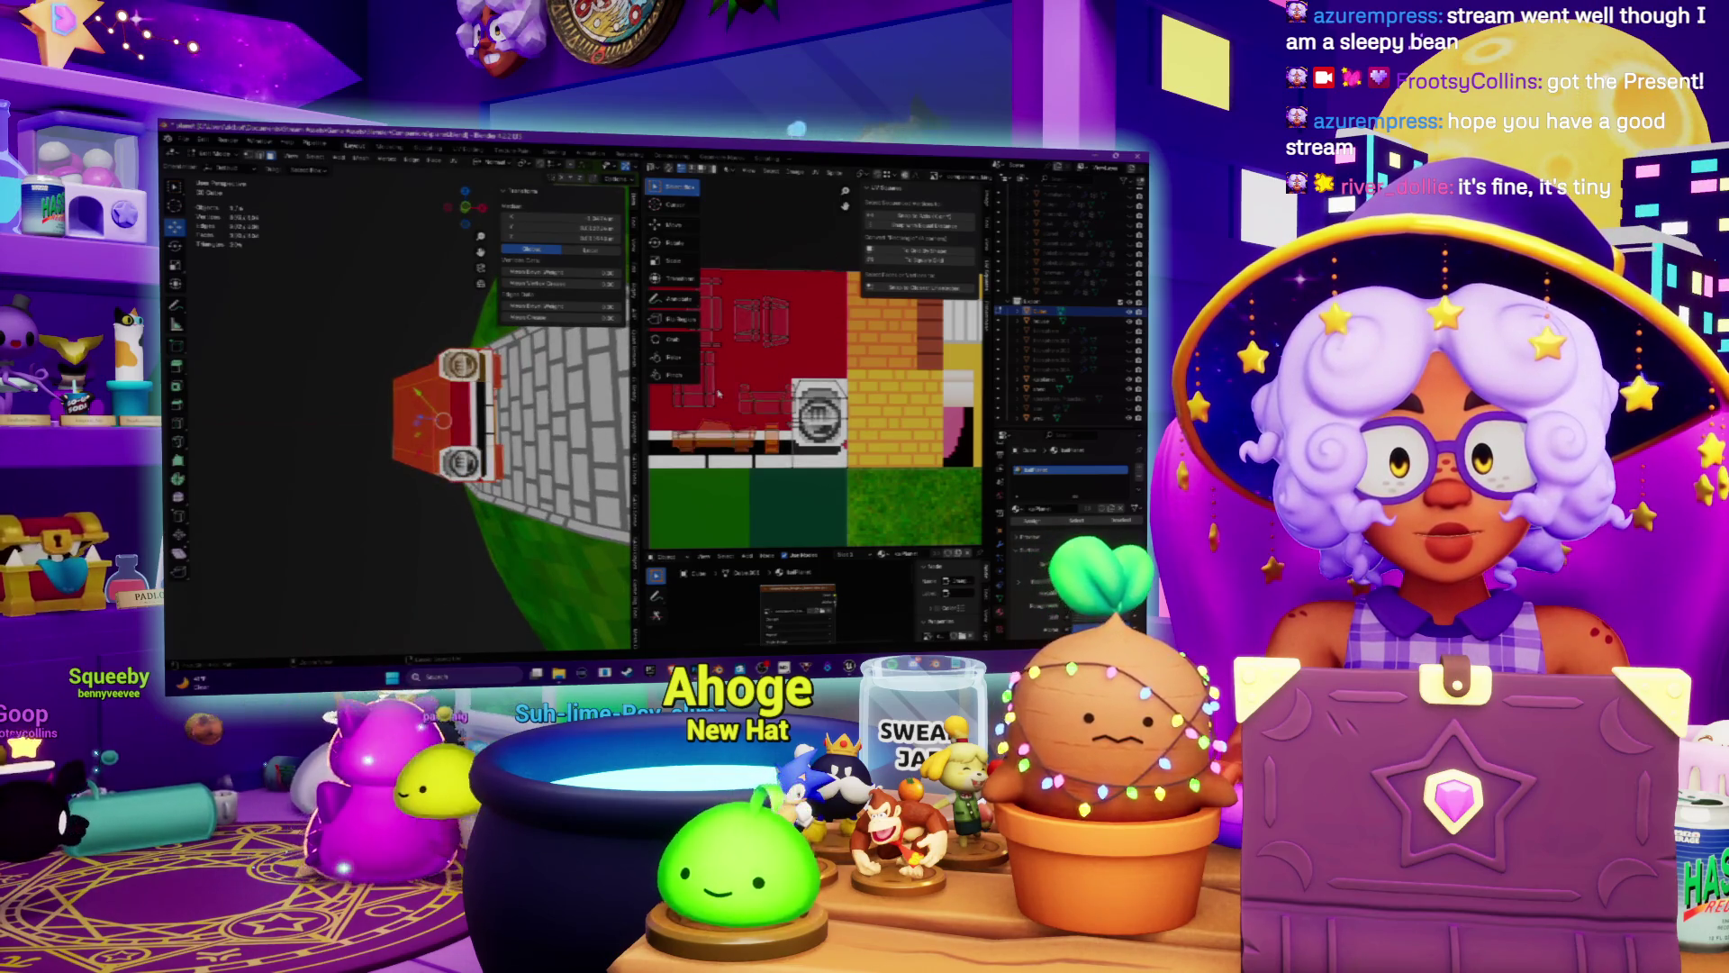
scroll(811, 365, "up", 3)
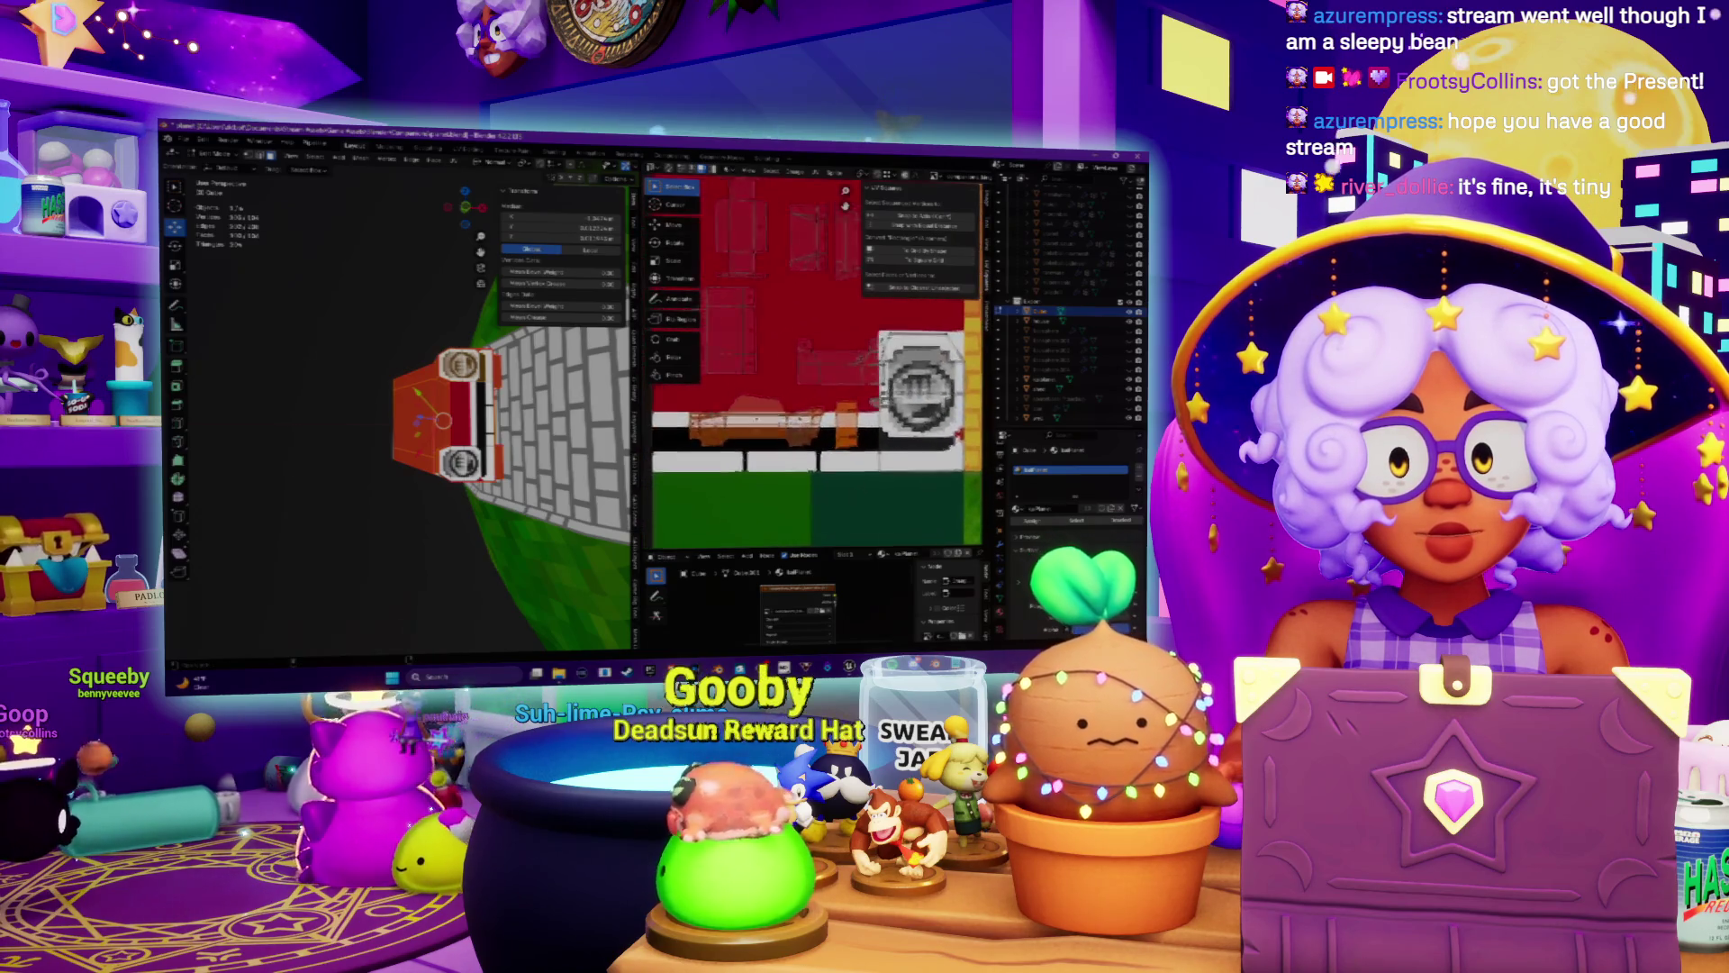
scroll(810, 366, "up", 2)
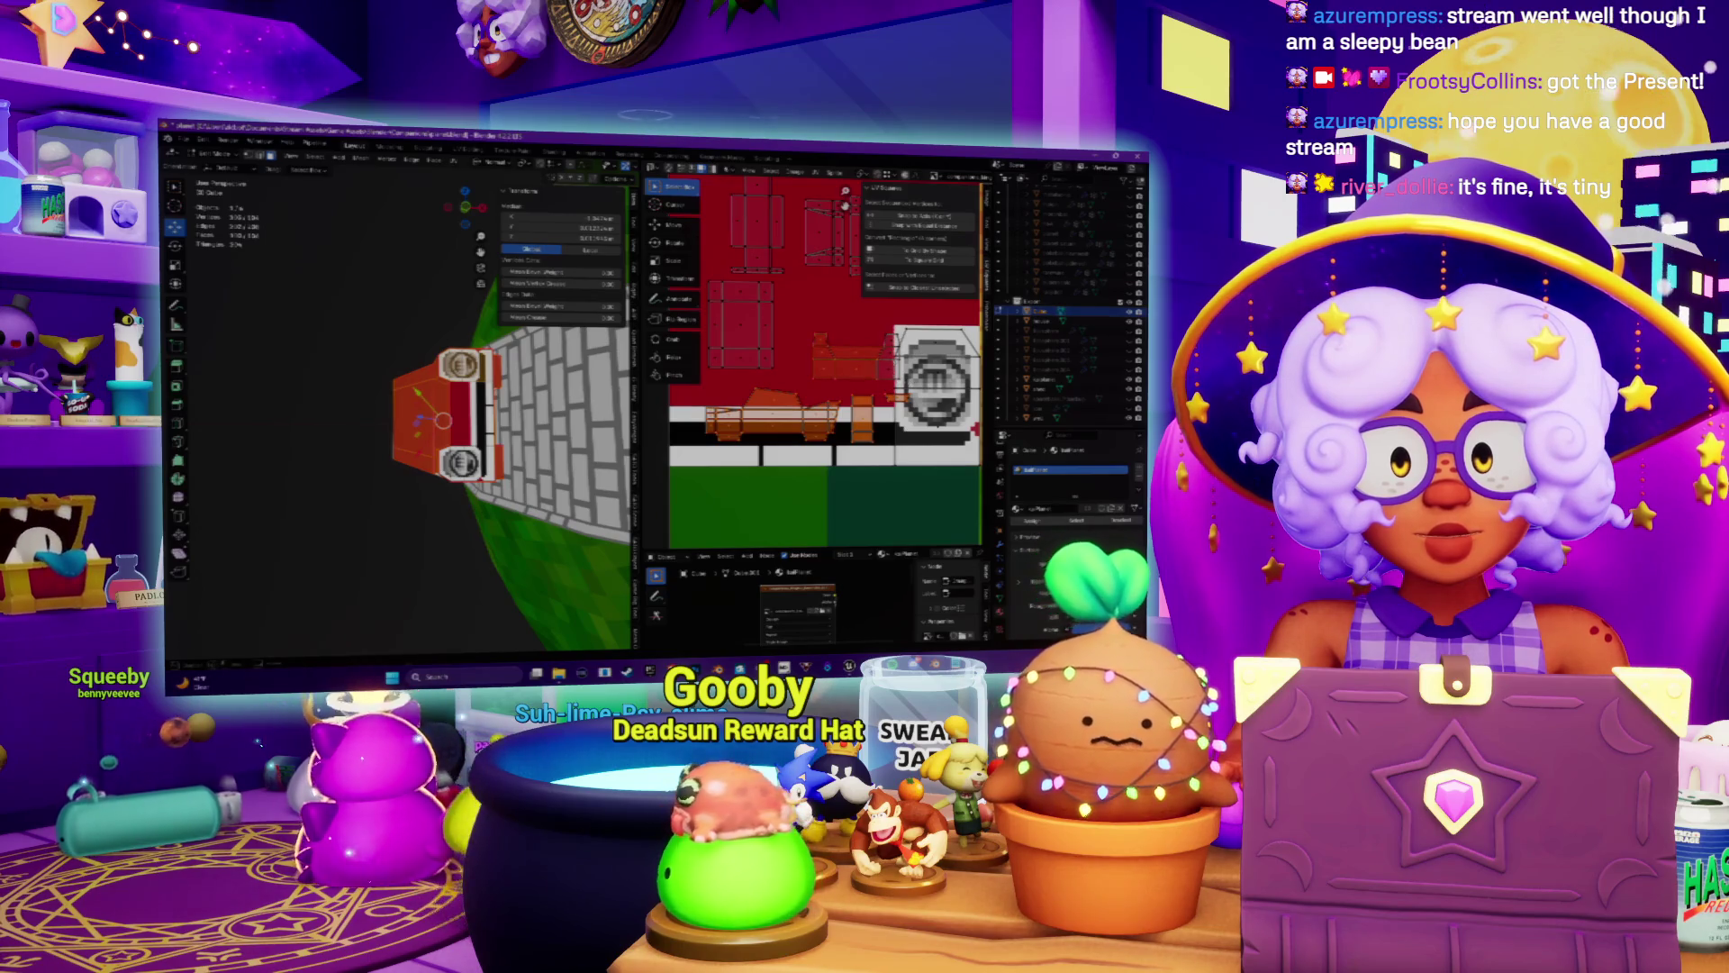
scroll(812, 365, "up", 1)
scroll(812, 366, "up", 1)
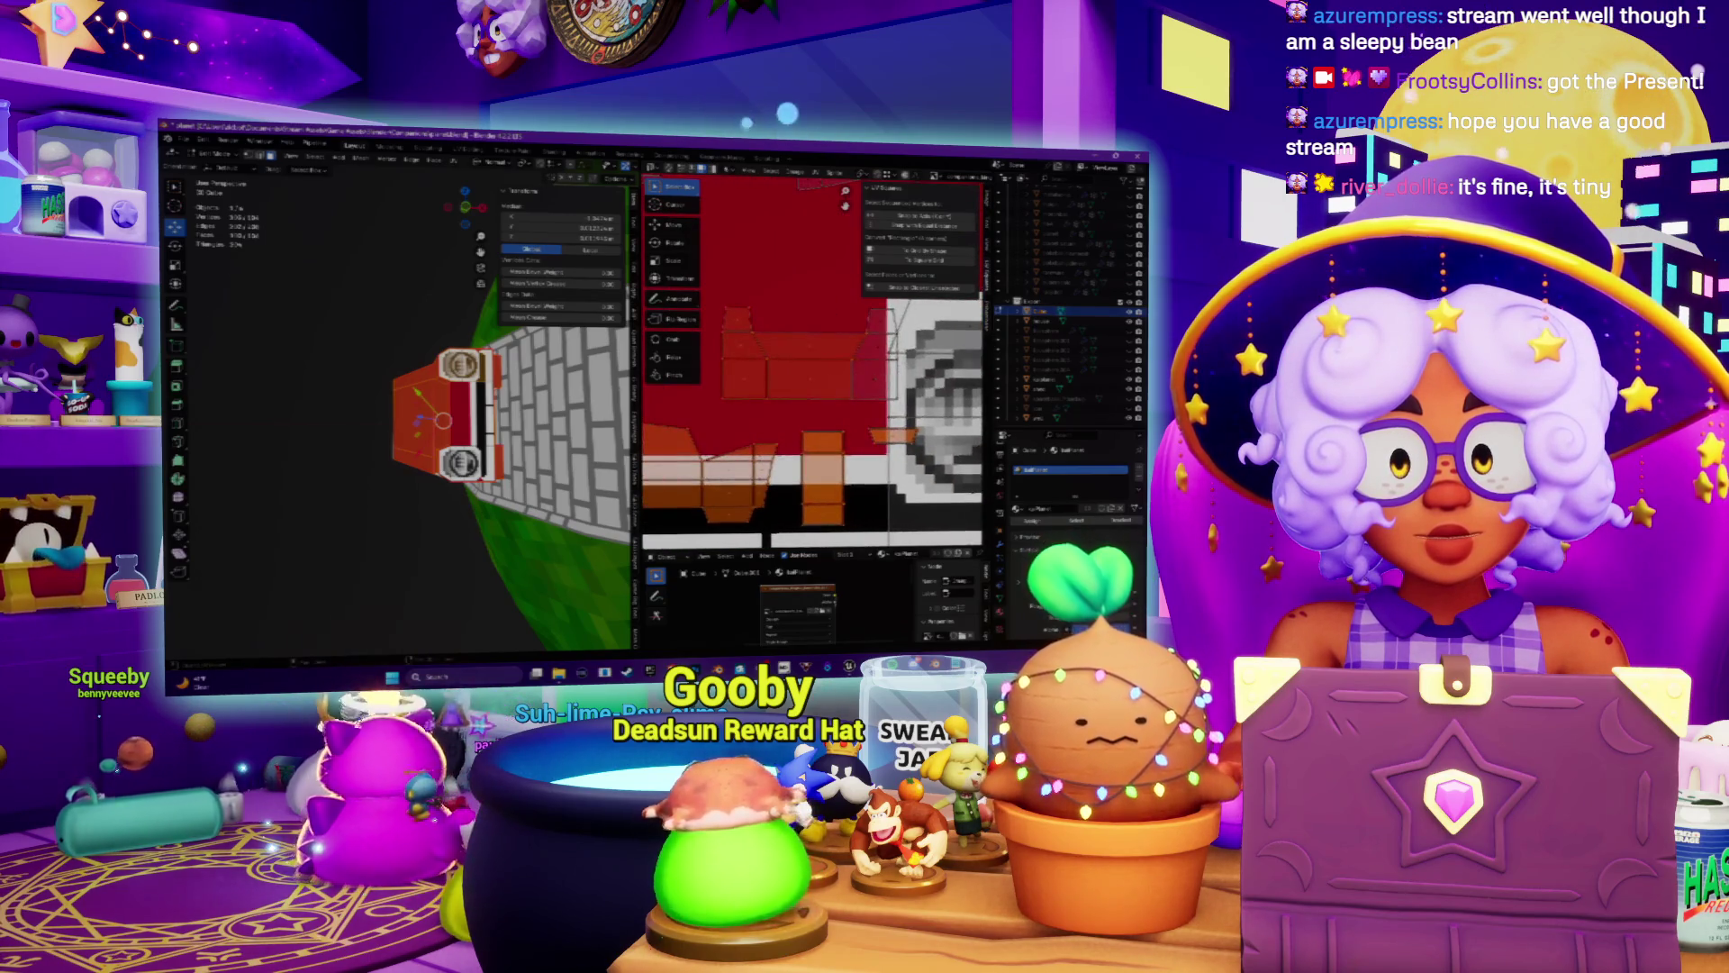
Grab the selected UV islands (G) and reposition them near the top of the atlas
middle_click_drag(858, 305, 818, 336)
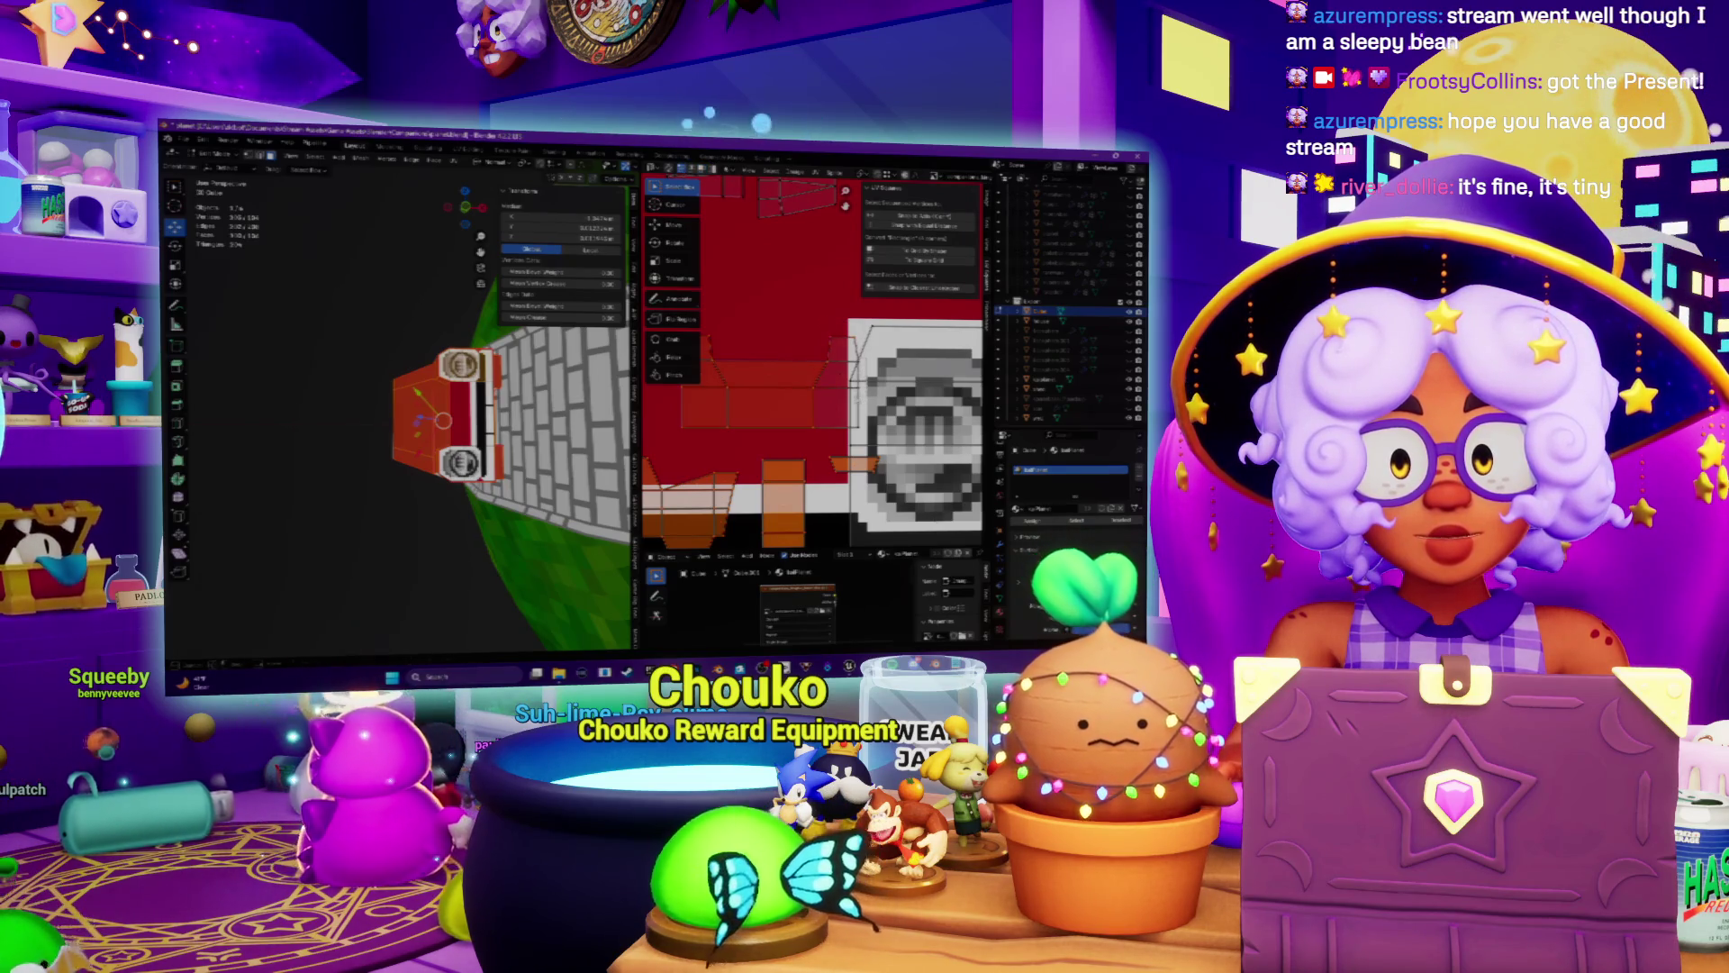
scroll(811, 365, "down", 3)
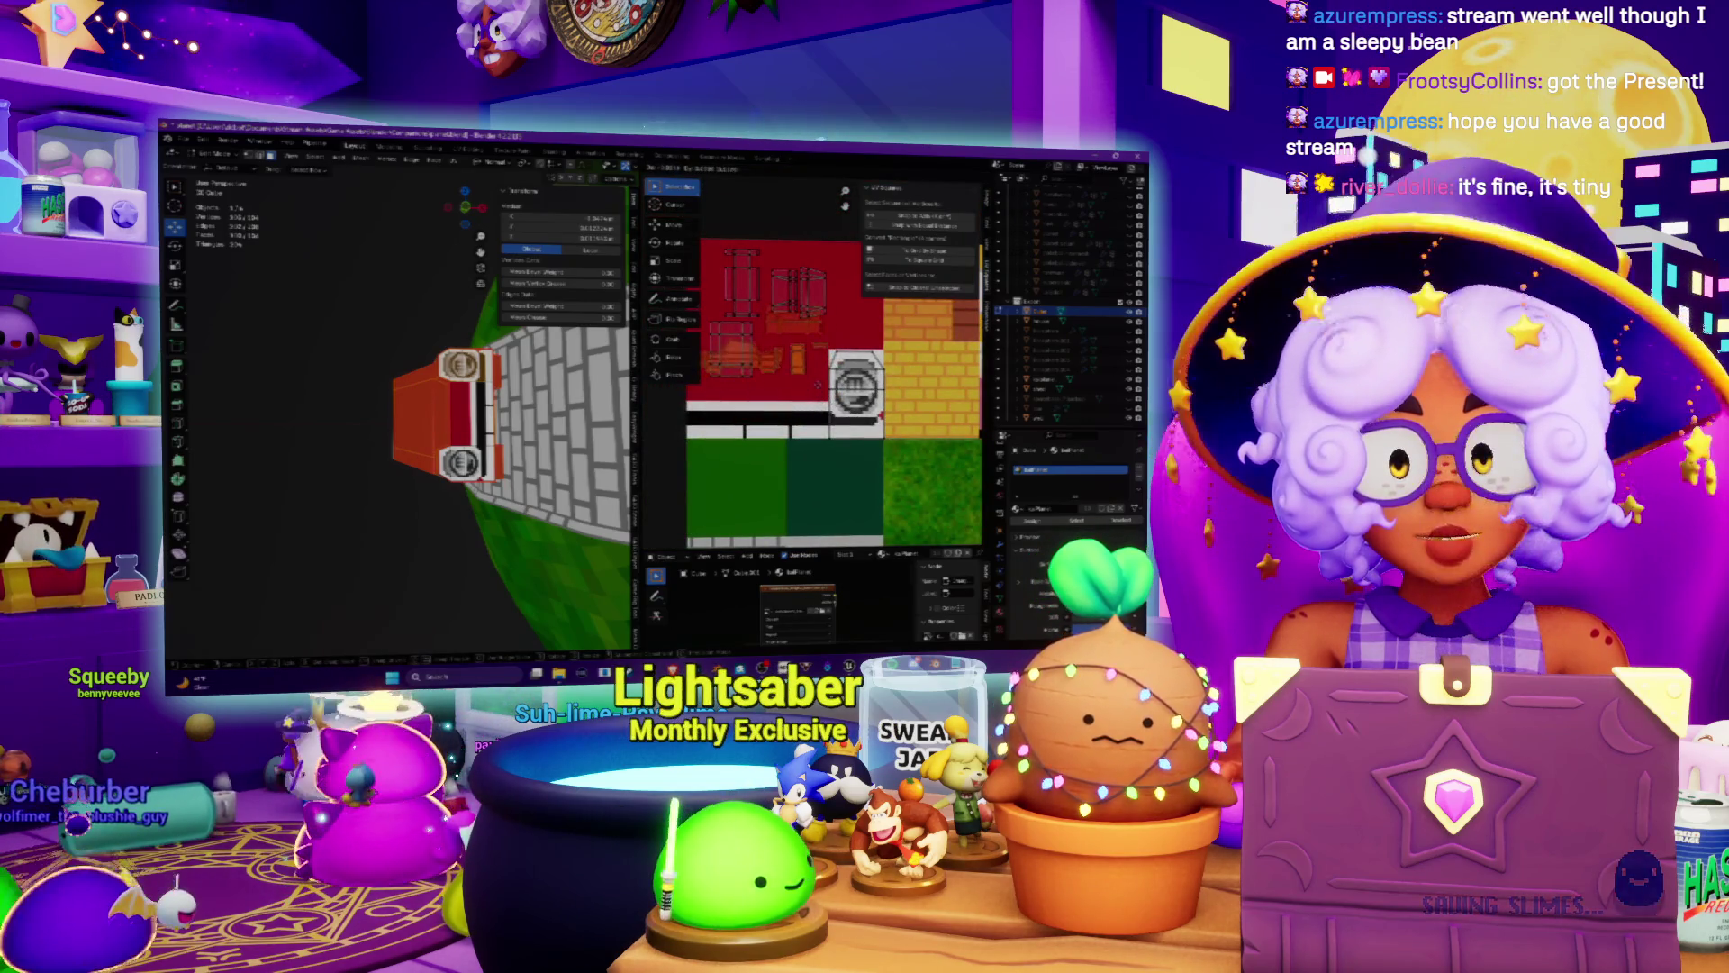
key("Return")
key("g")
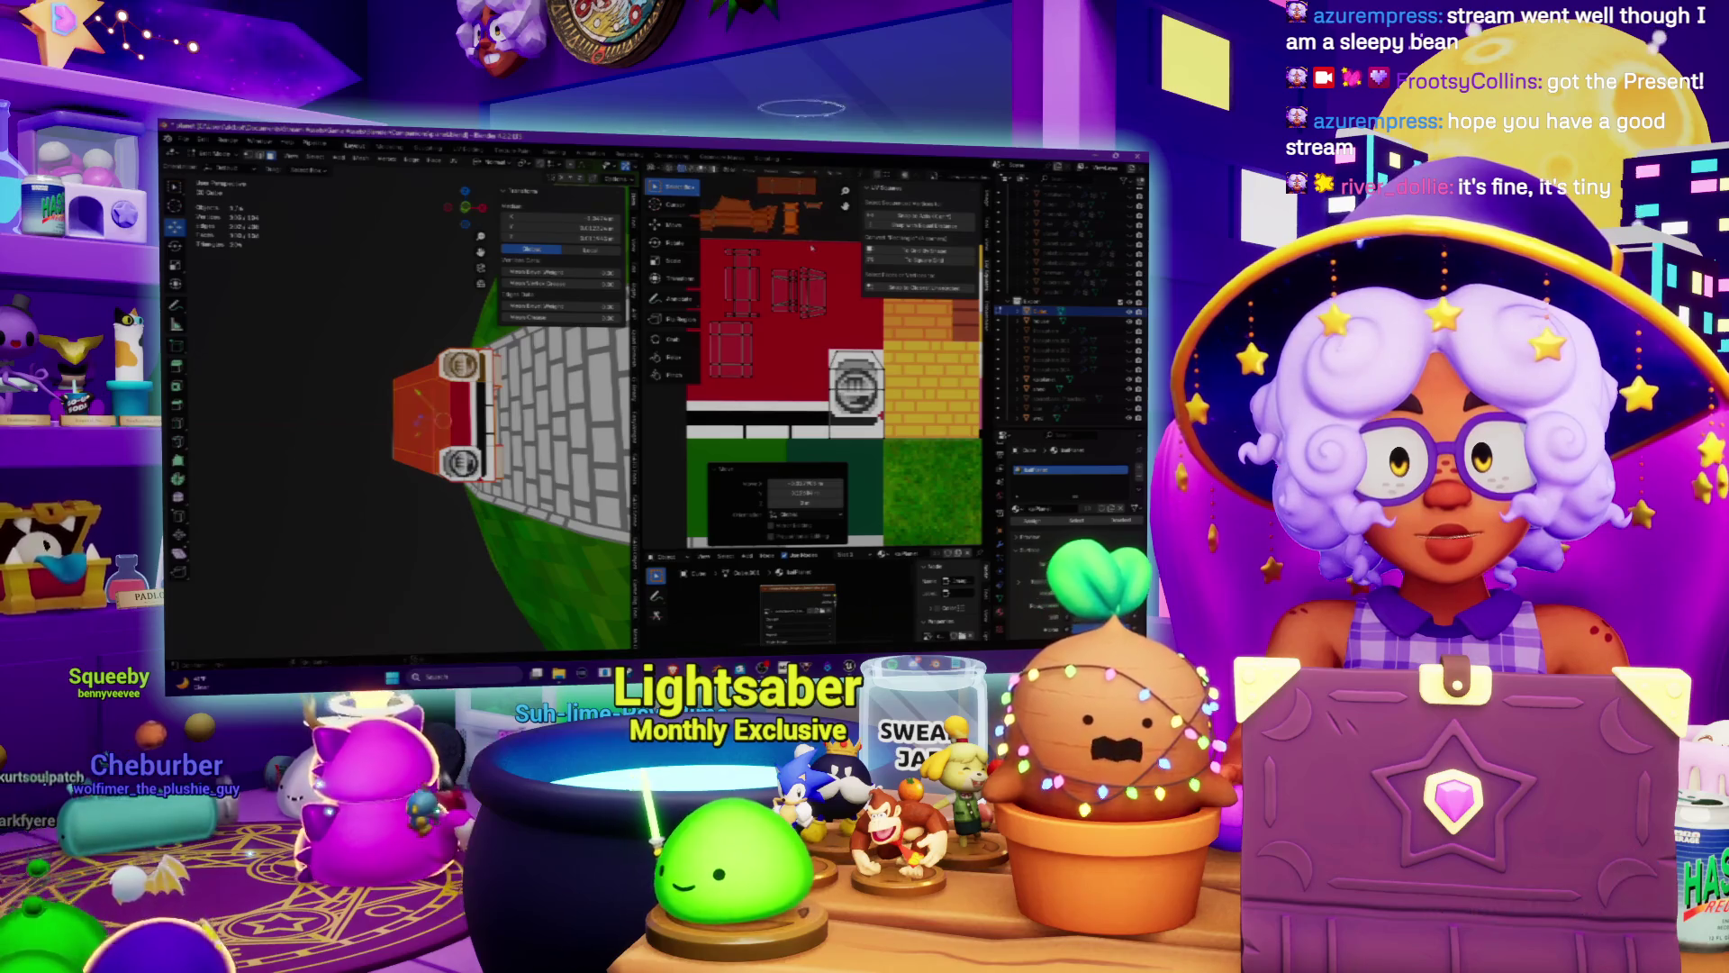
scroll(822, 325, "down", 2)
scroll(821, 324, "down", 1)
scroll(822, 325, "down", 1)
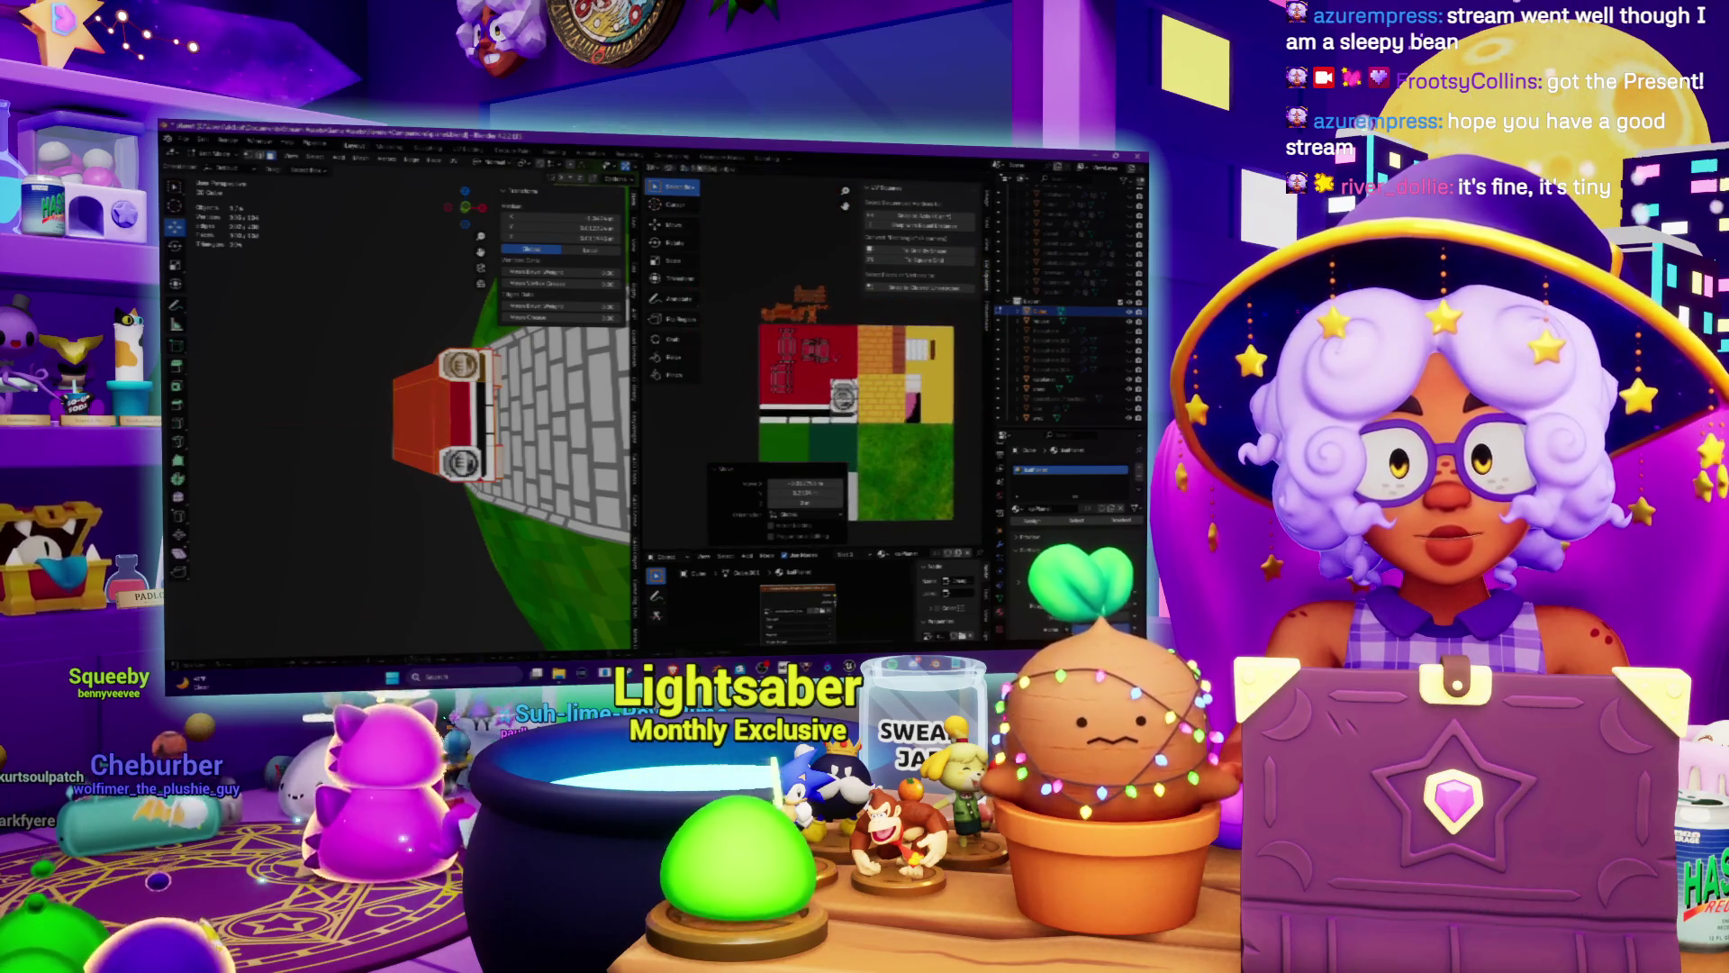
middle_click_drag(406, 434, 466, 379)
Link-select the whole roof in Edit Mode, then clear the UV selection with Alt+A
key("l")
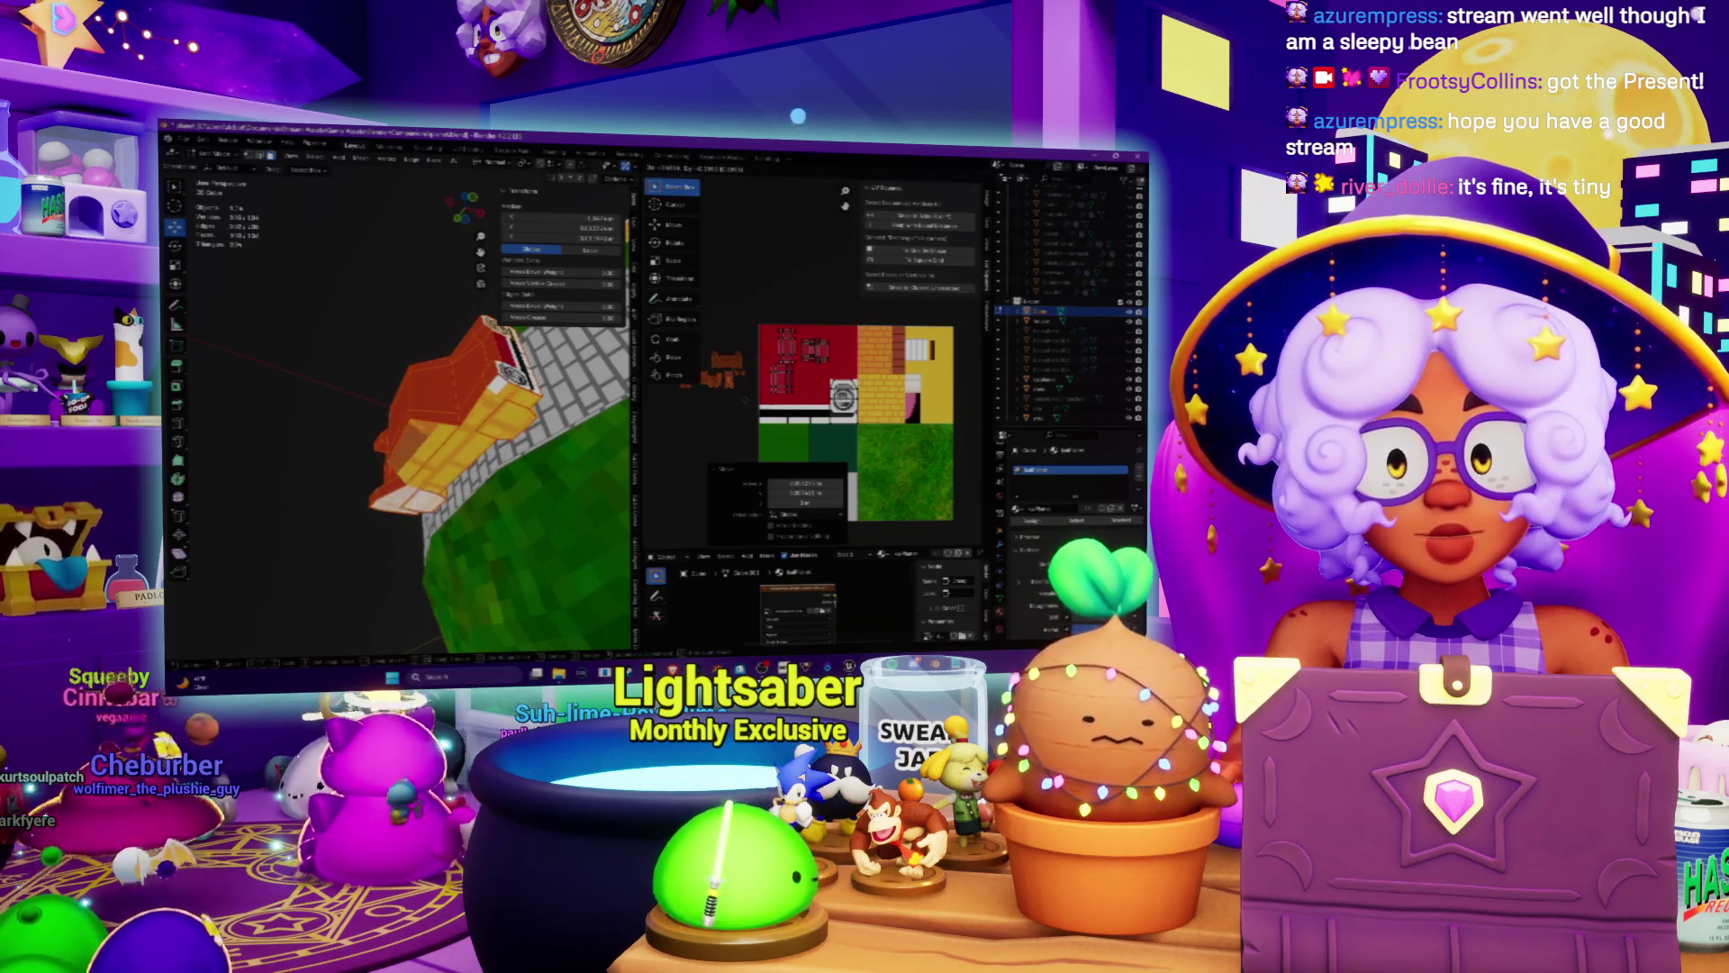
key("l")
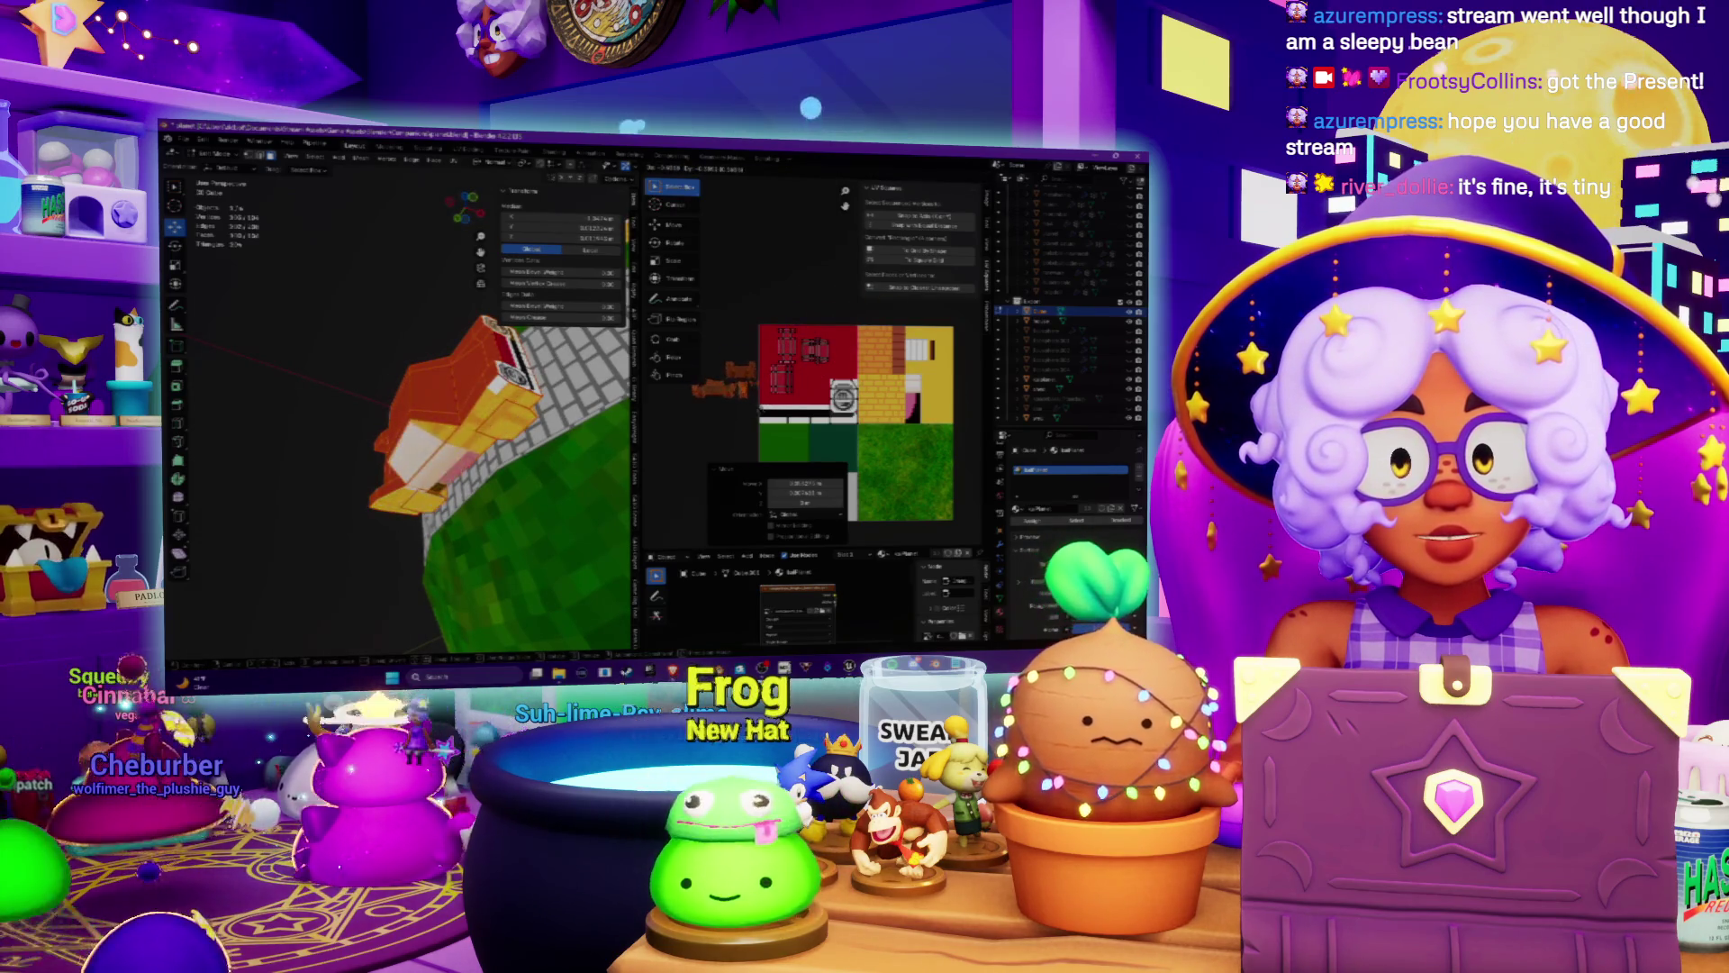
key("shift+l")
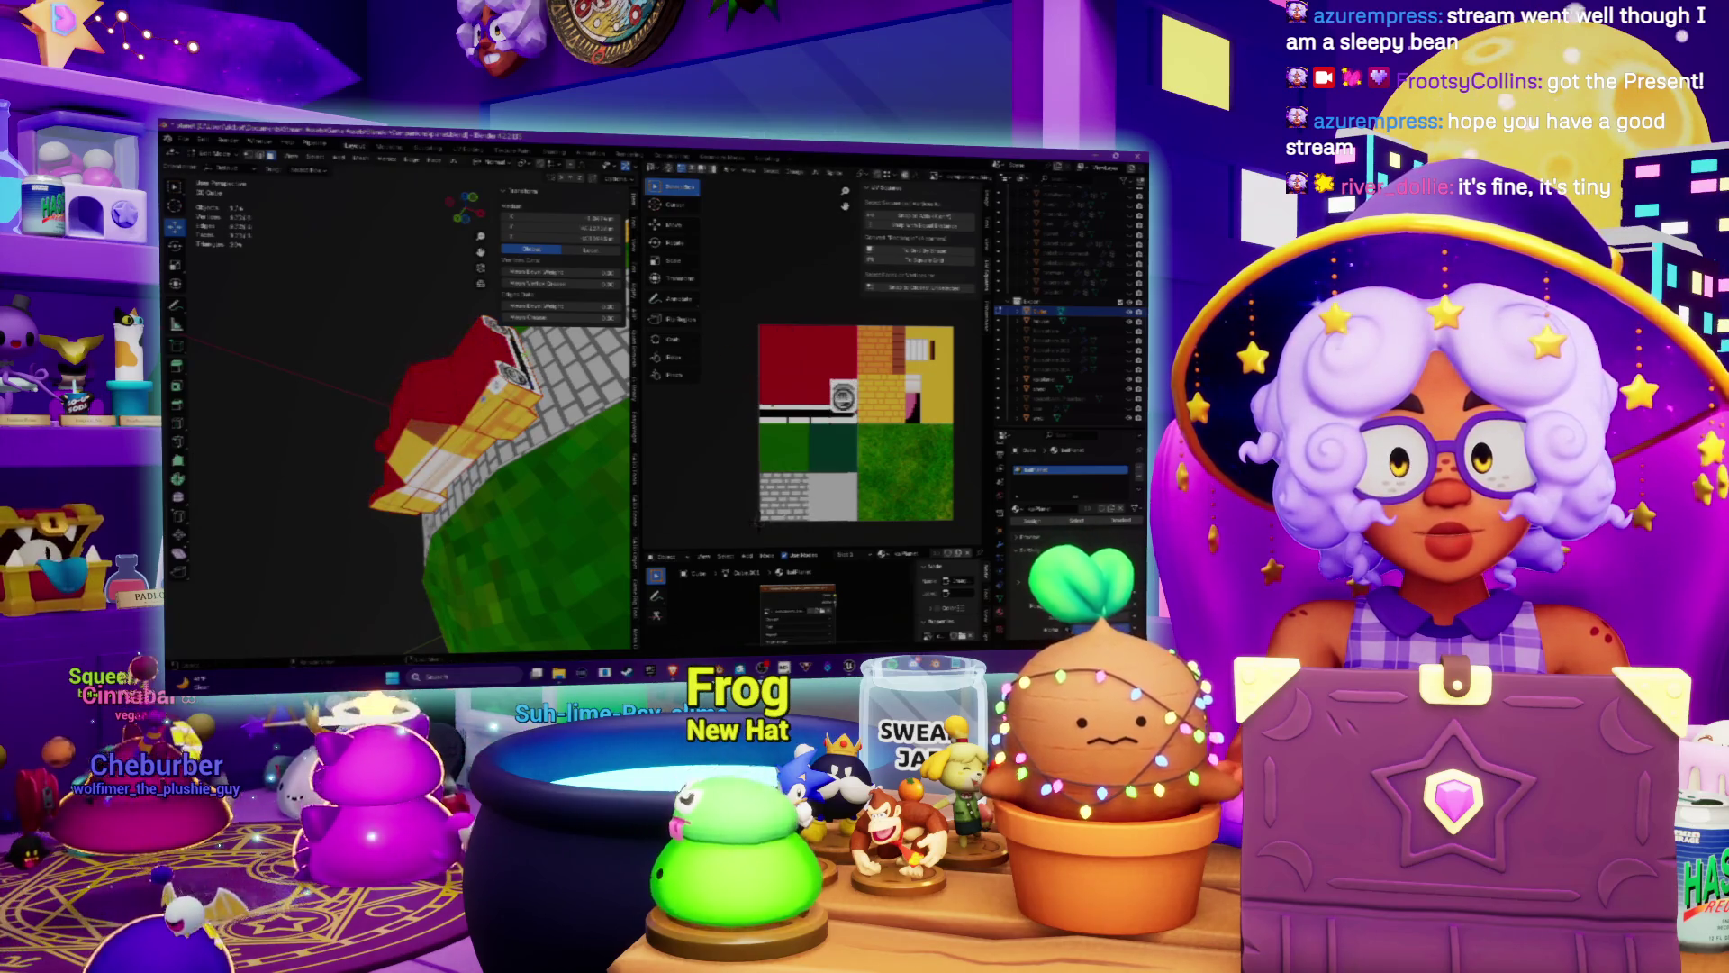
scroll(758, 522, "up", 2)
scroll(744, 473, "up", 2)
scroll(731, 417, "up", 2)
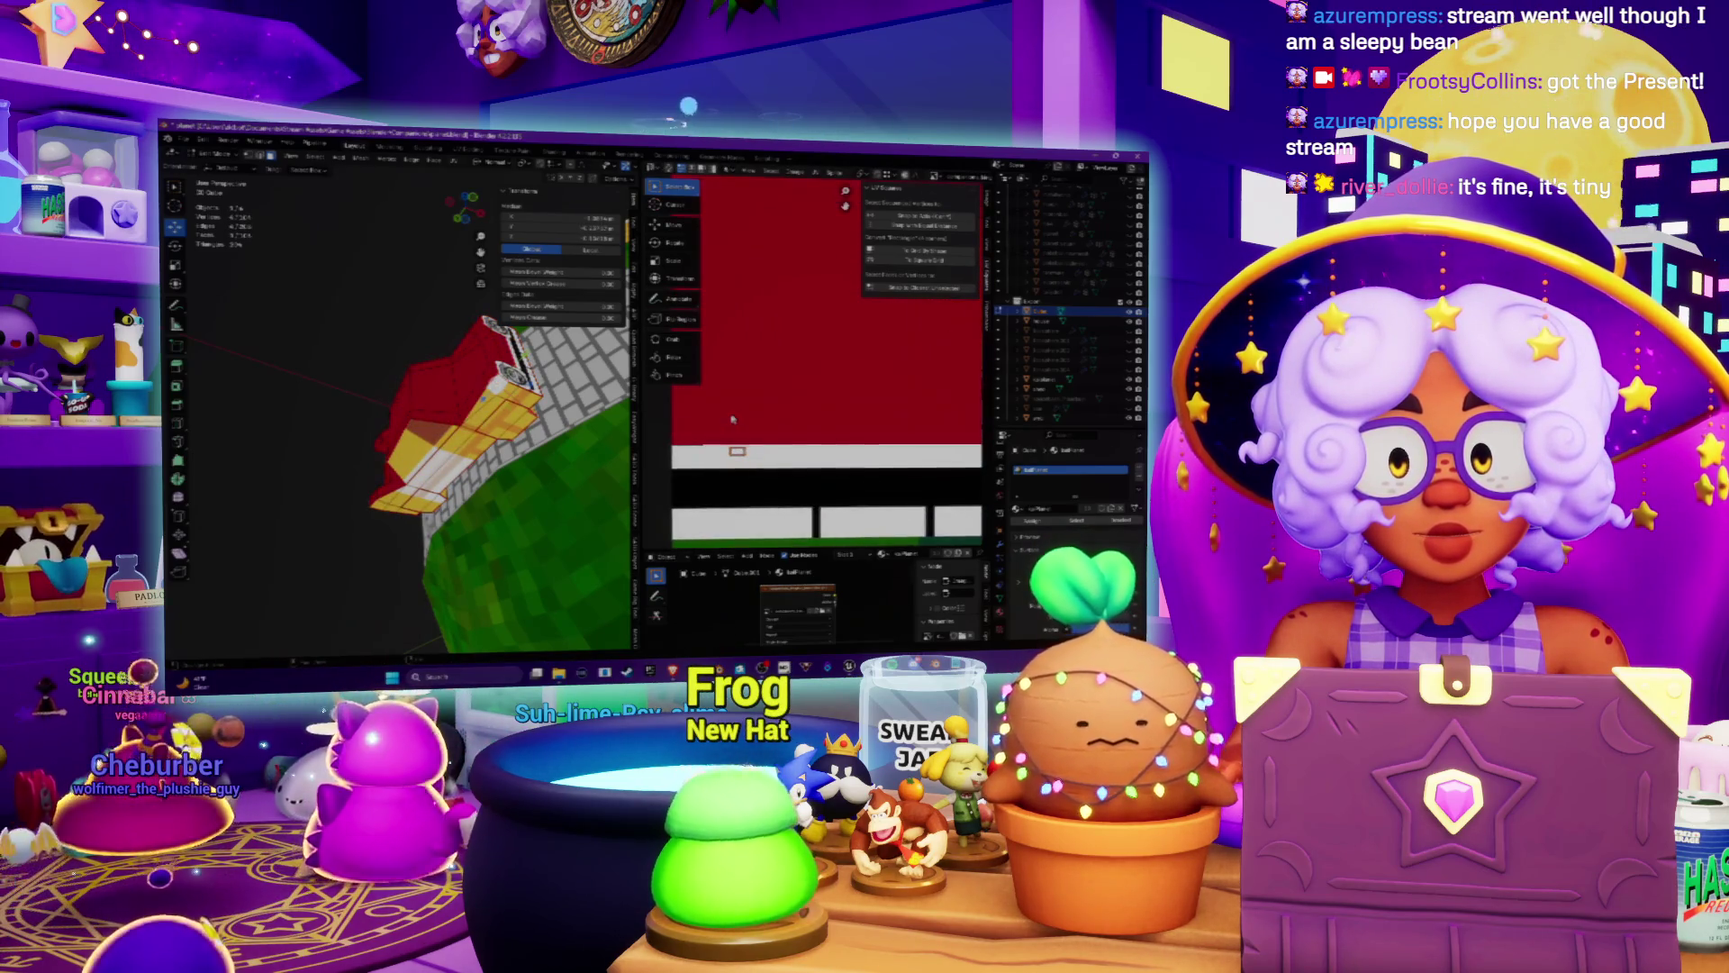
scroll(759, 448, "down", 3)
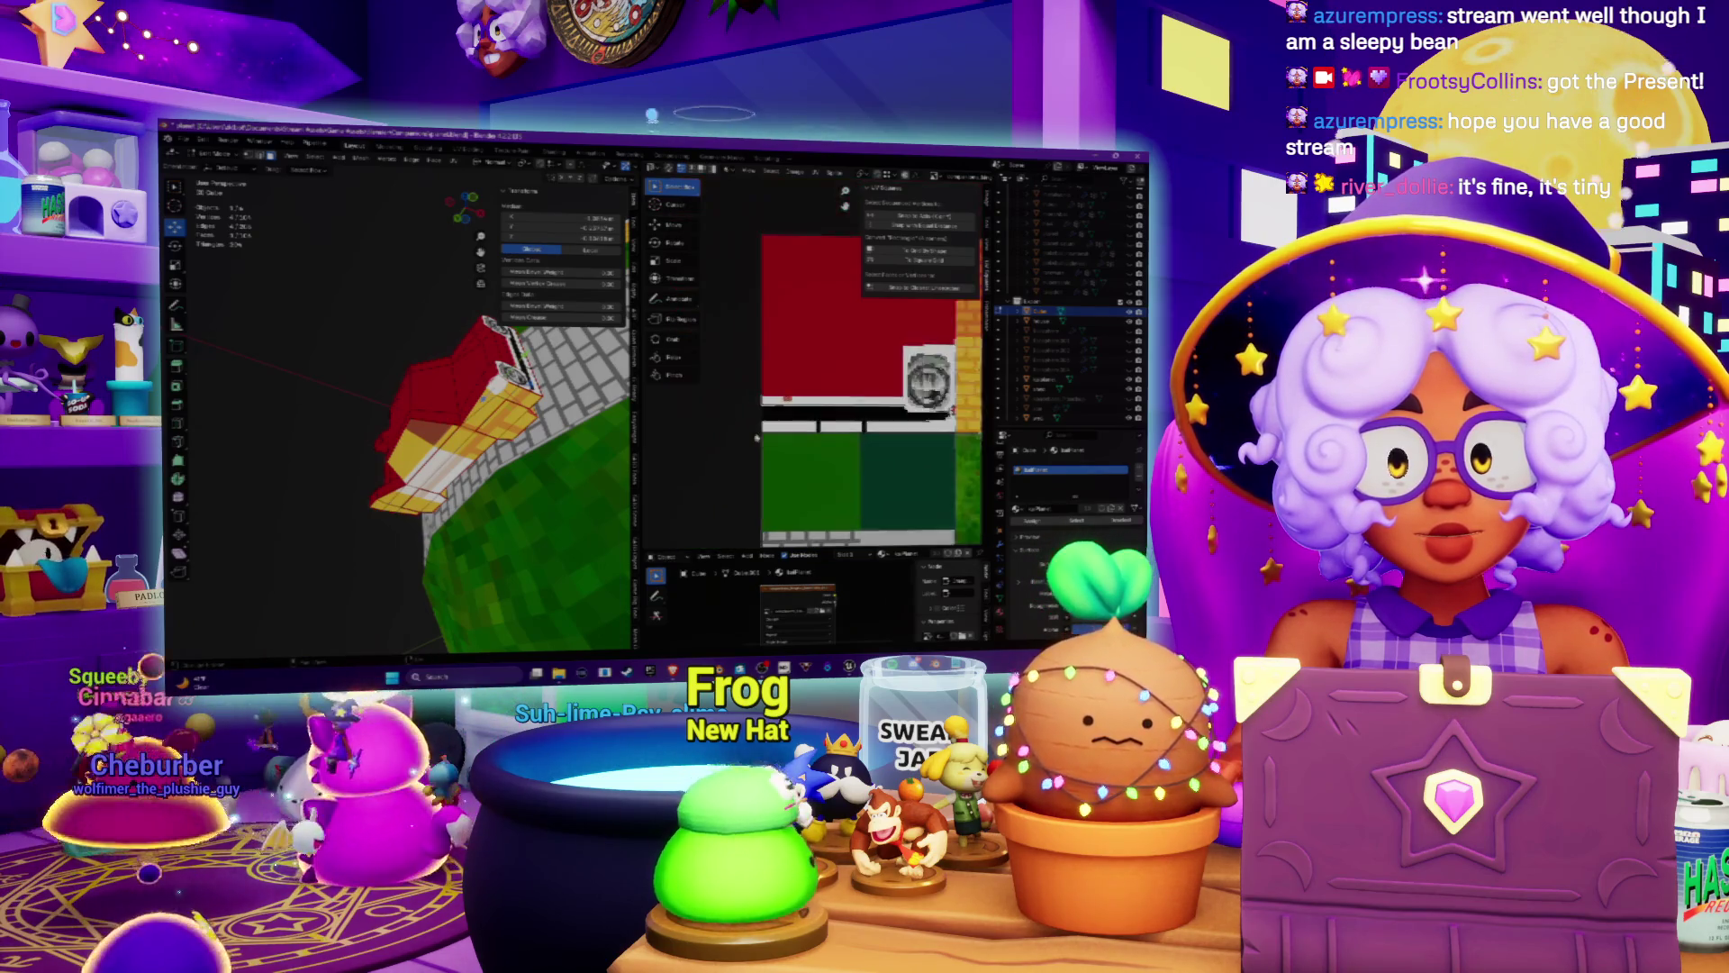
key("l")
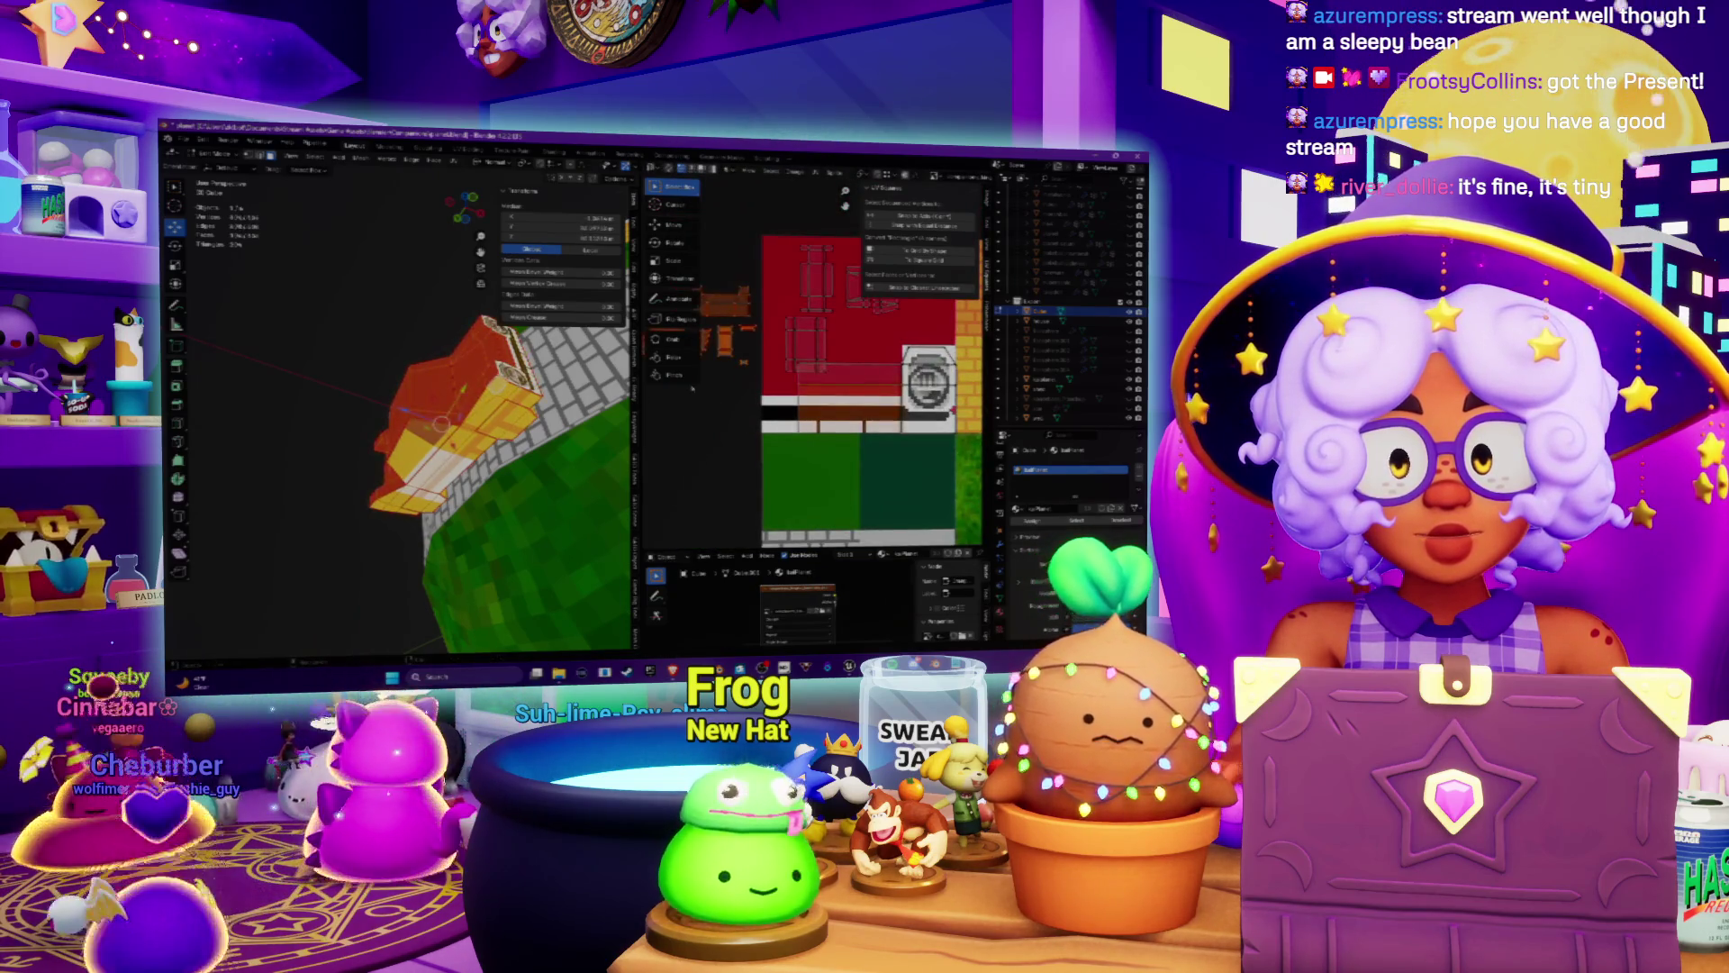
middle_click_drag(756, 406, 858, 405)
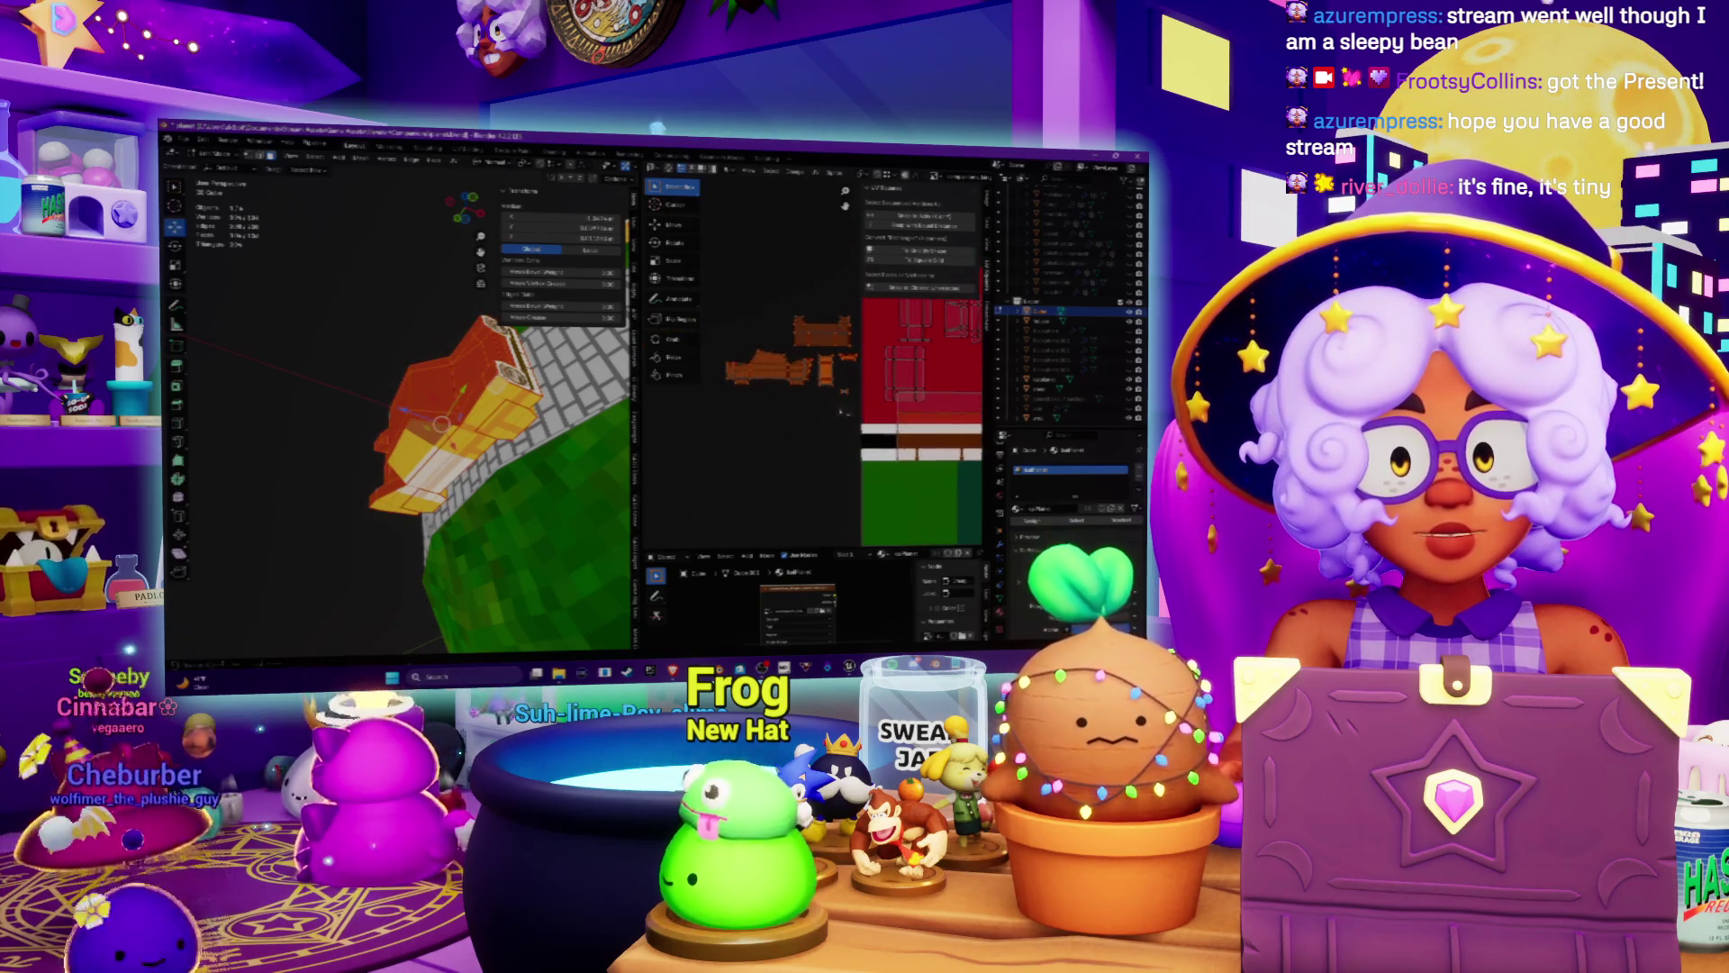
key("alt+a")
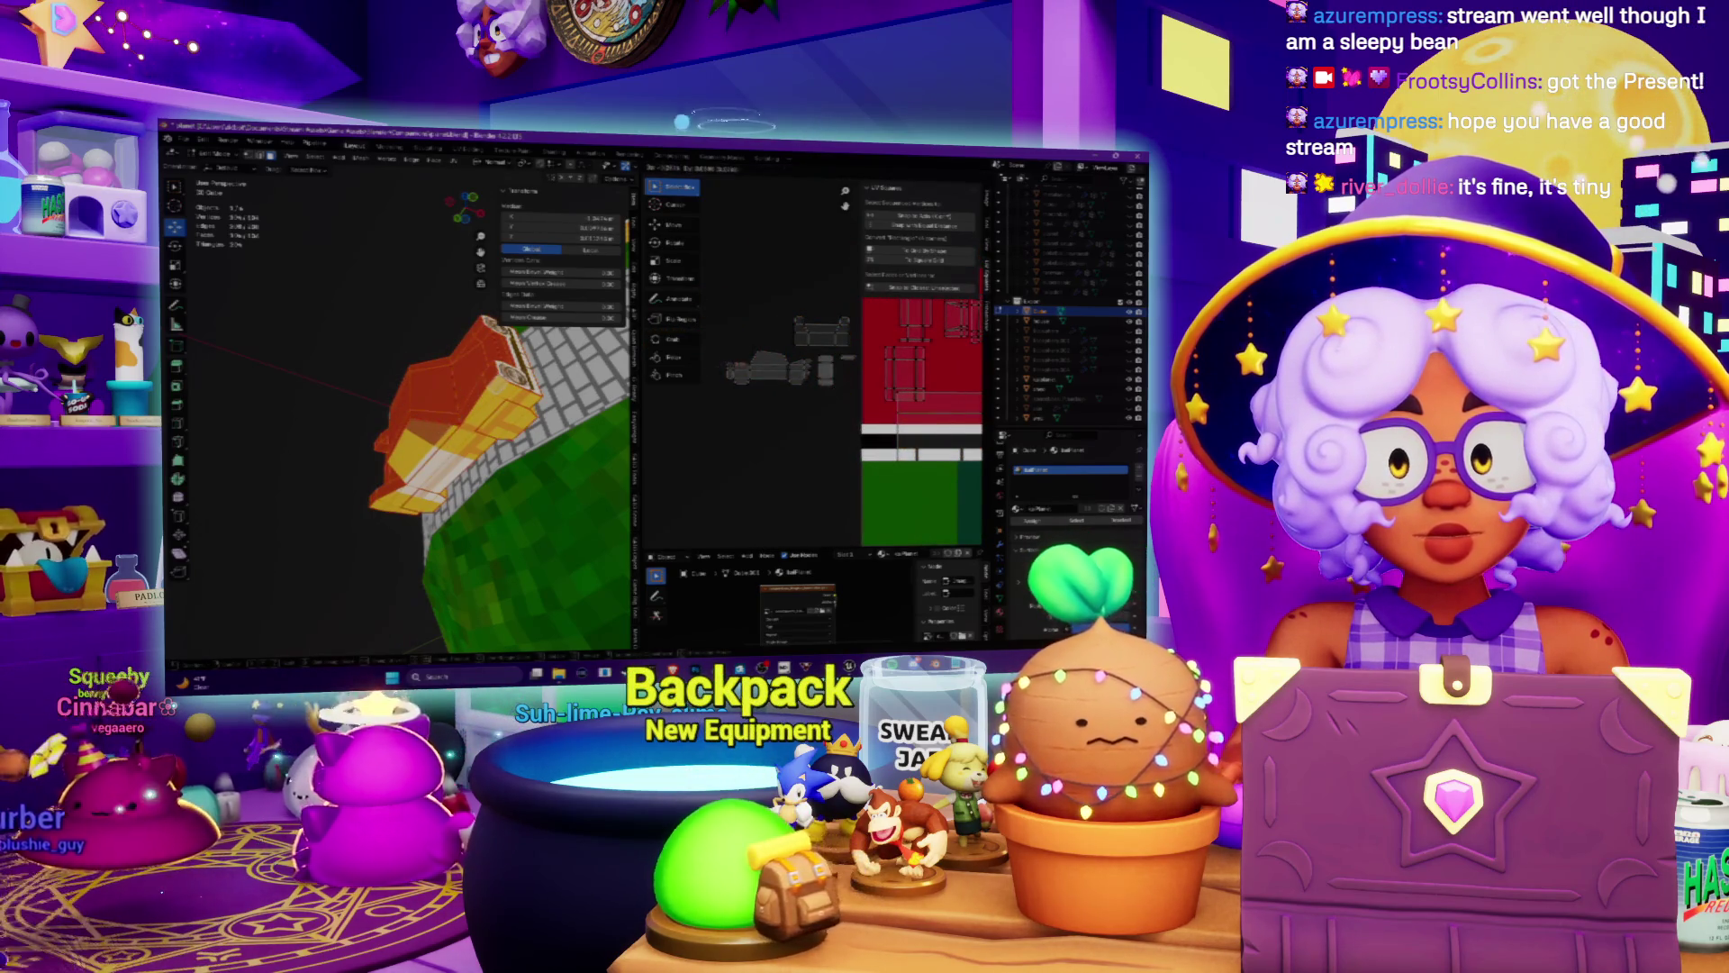
scroll(810, 379, "up", 3)
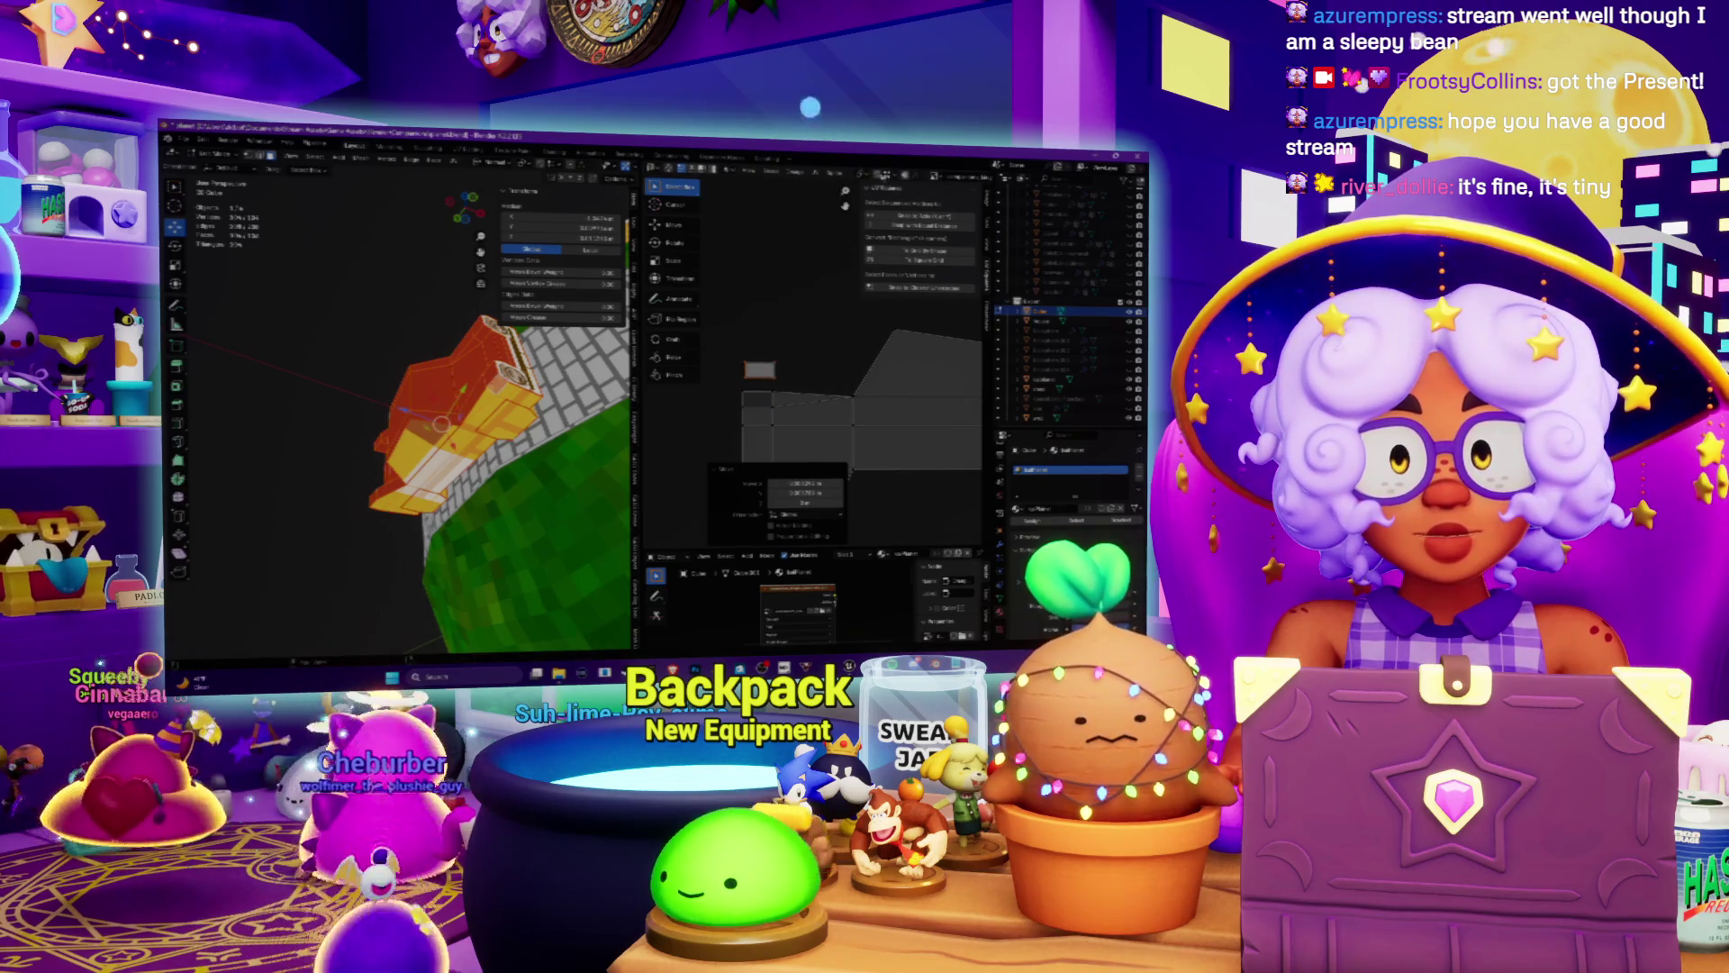
scroll(812, 405, "up", 2)
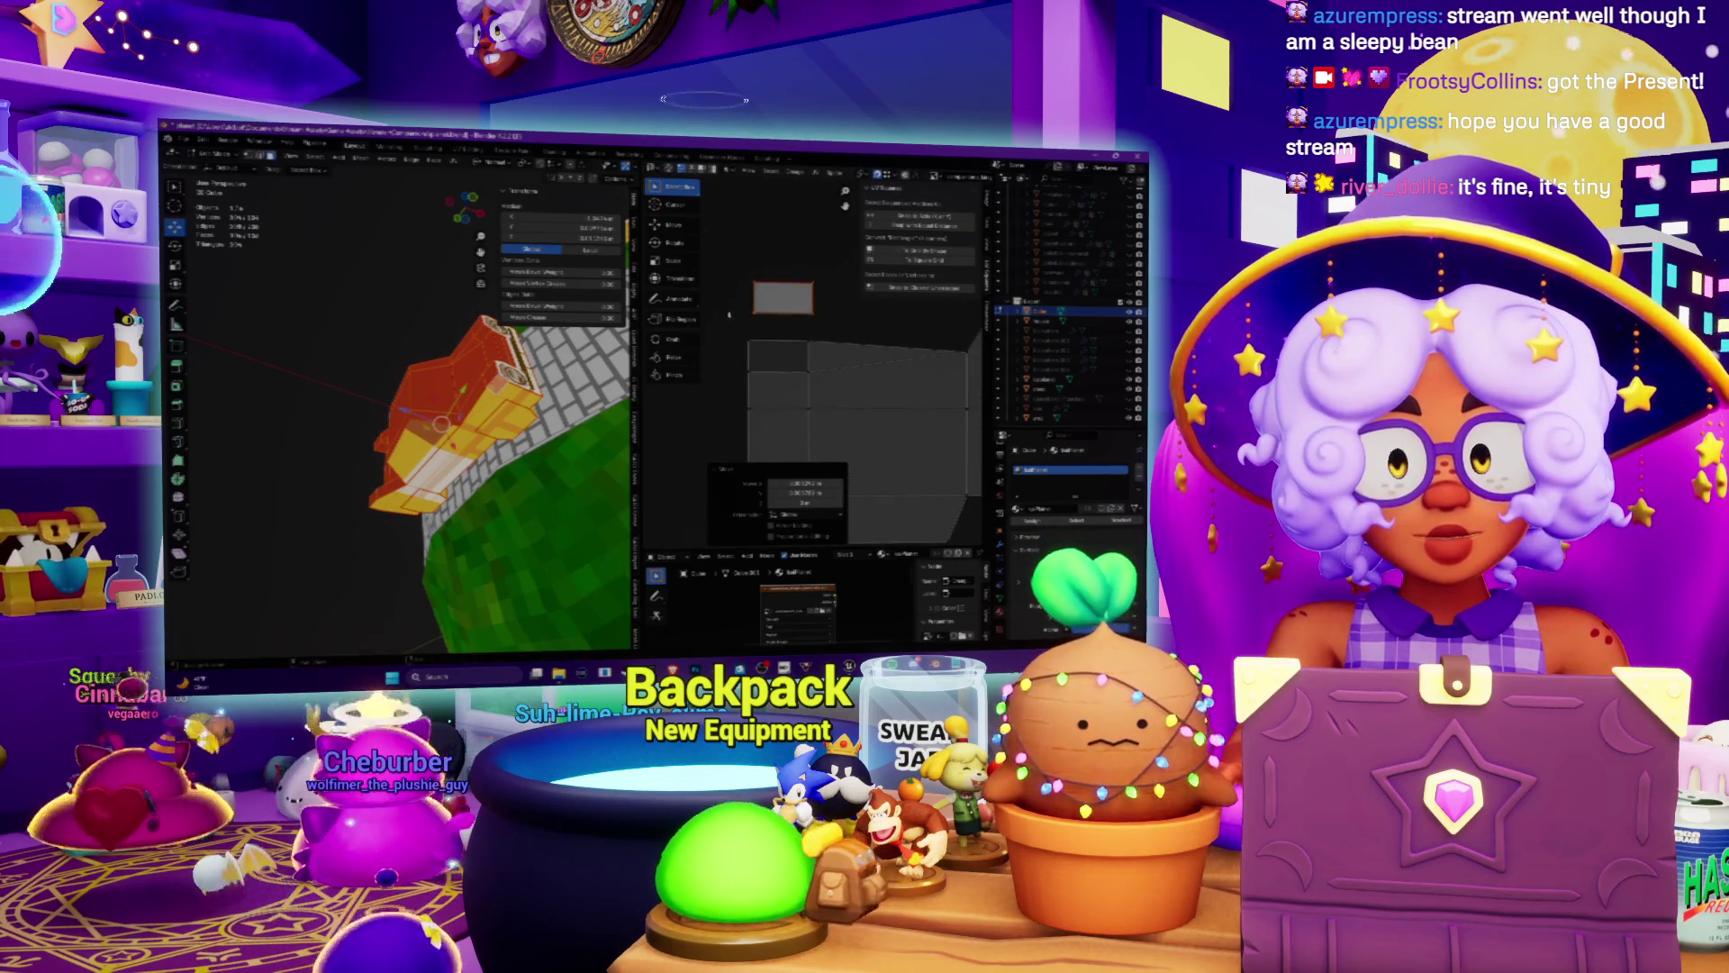